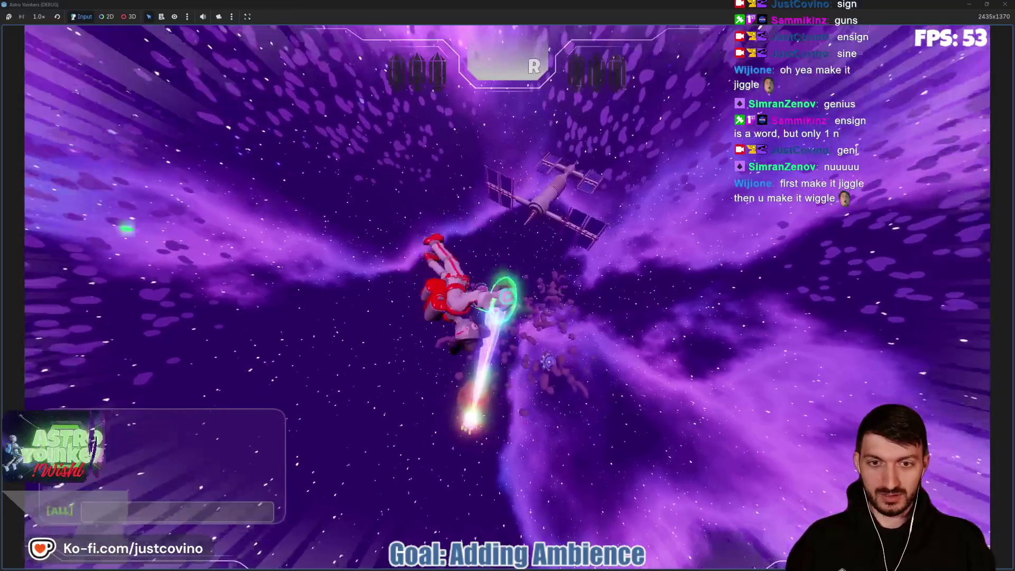
- Pause and resume the running game briefly, then stop it to return to editing
key(Escape)
click(103, 344)
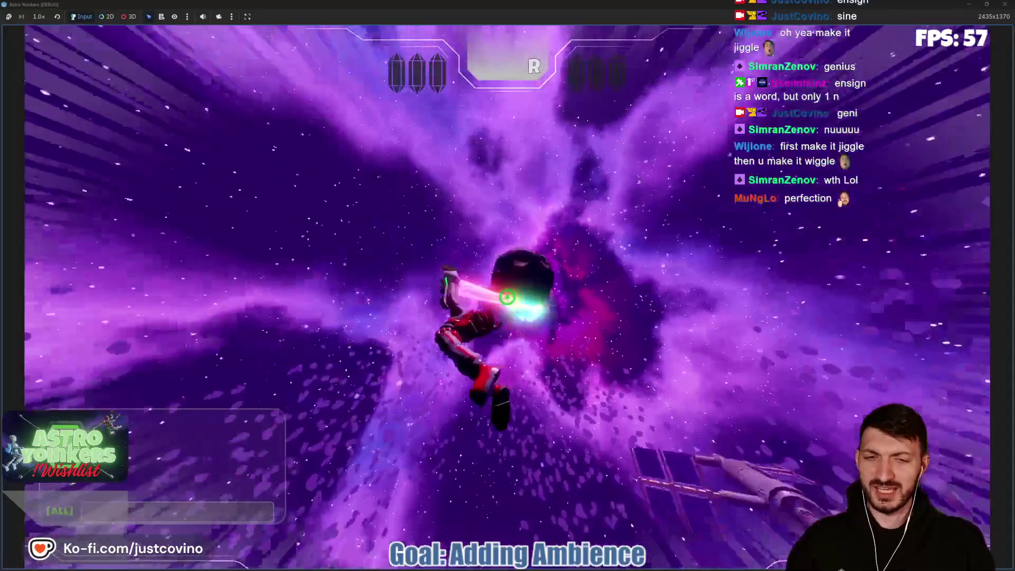
key(Escape)
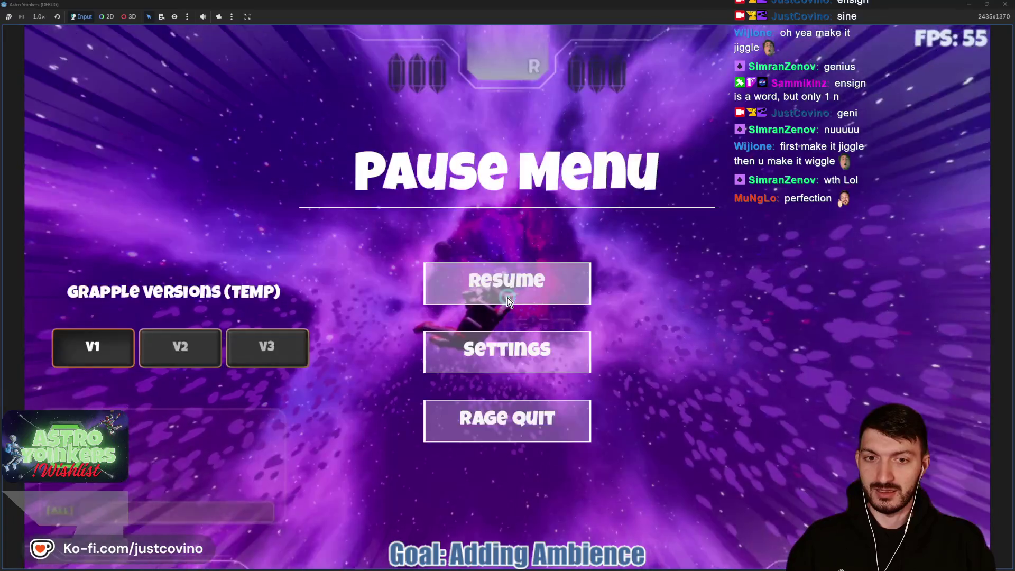
click(472, 287)
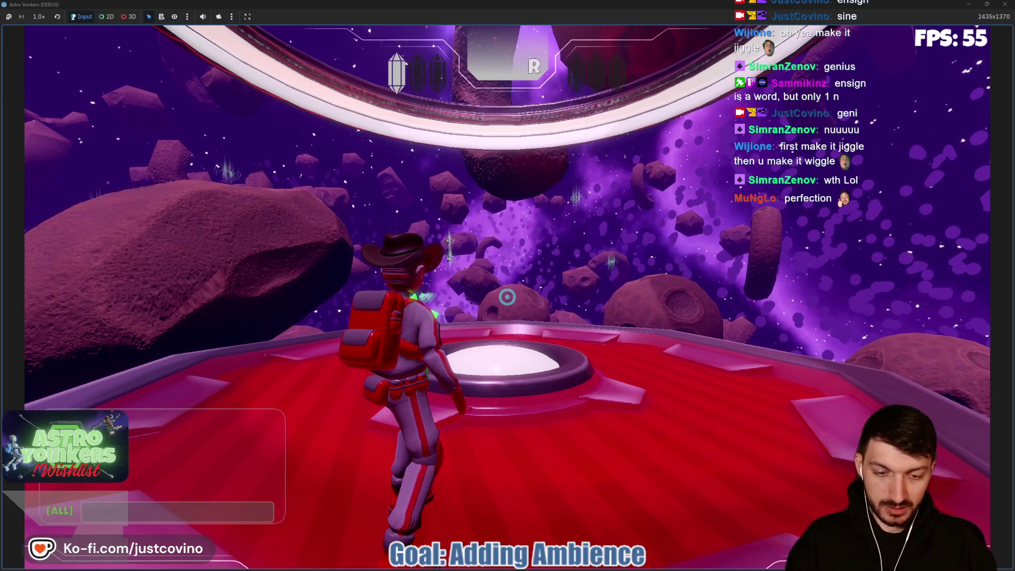
key(F8)
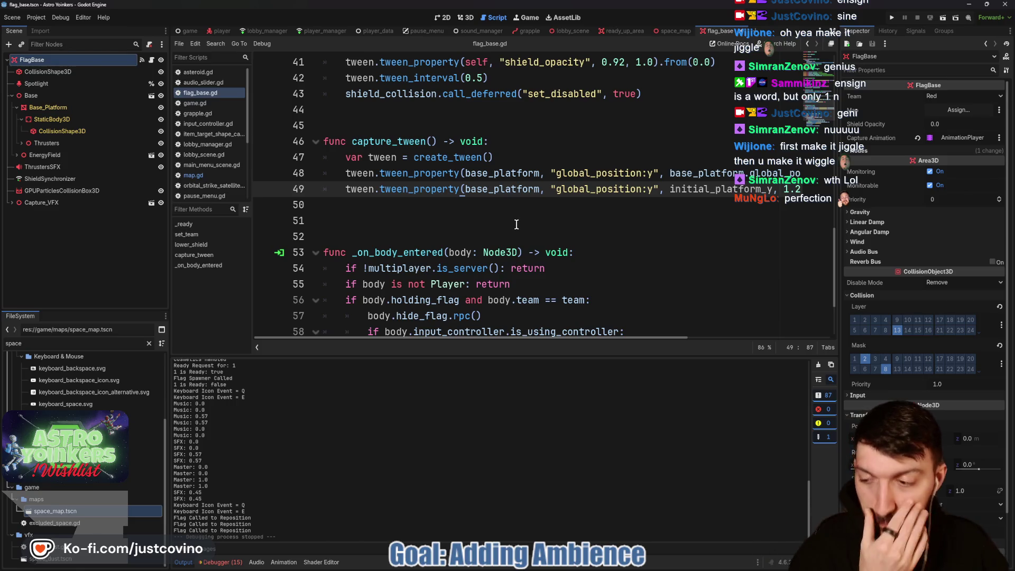
- Add the comment '# Animation Plays for 2.5 Seconds ##' above capture_tween and save
scroll(715, 173, right, 5)
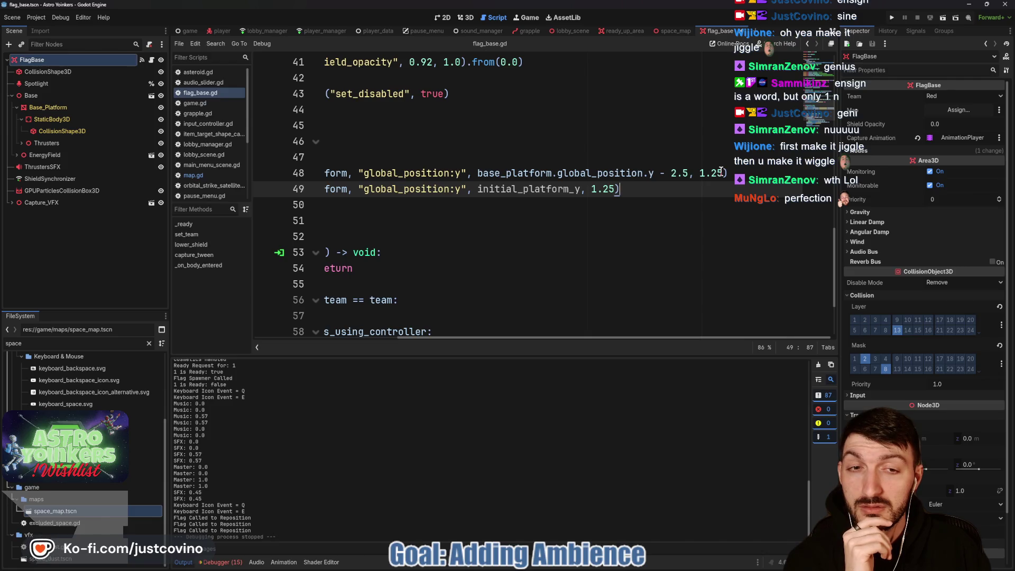
scroll(692, 213, left, 3)
scroll(692, 213, right, 3)
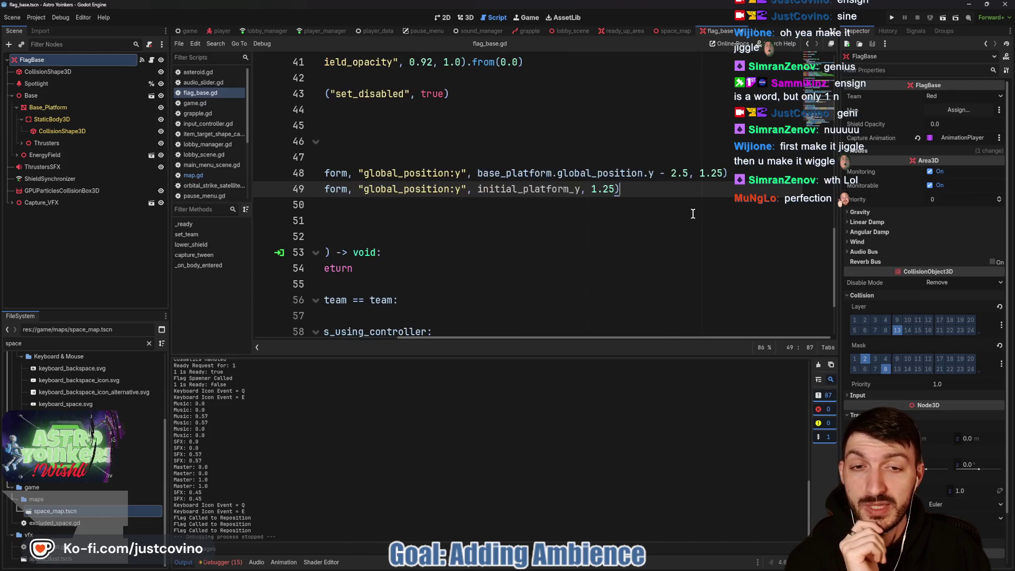
scroll(699, 208, left, 3)
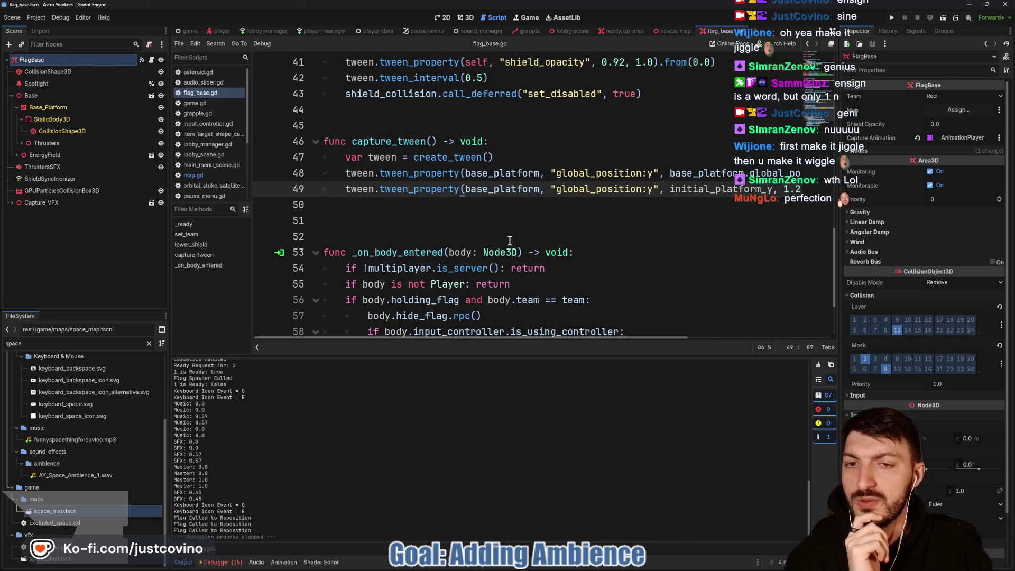
click(363, 130)
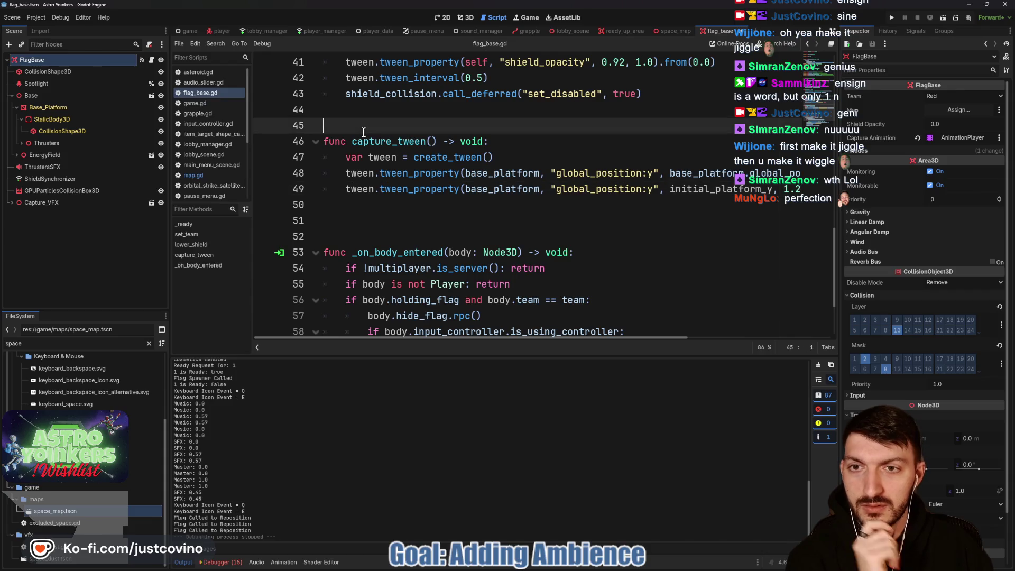
key(Return)
text(# Animation Plays for 2.5 Seconds )
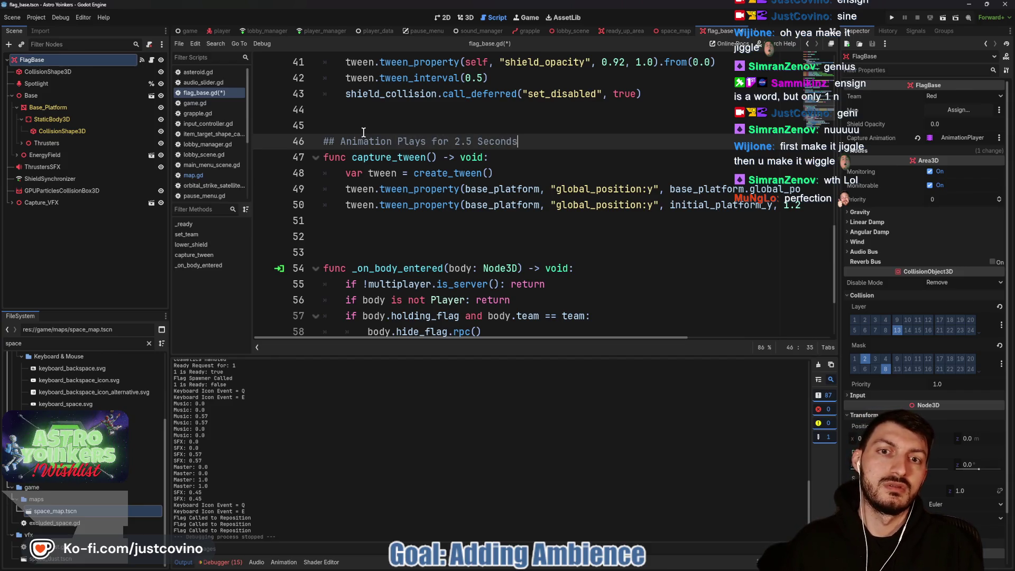
text(##)
key(ctrl+s)
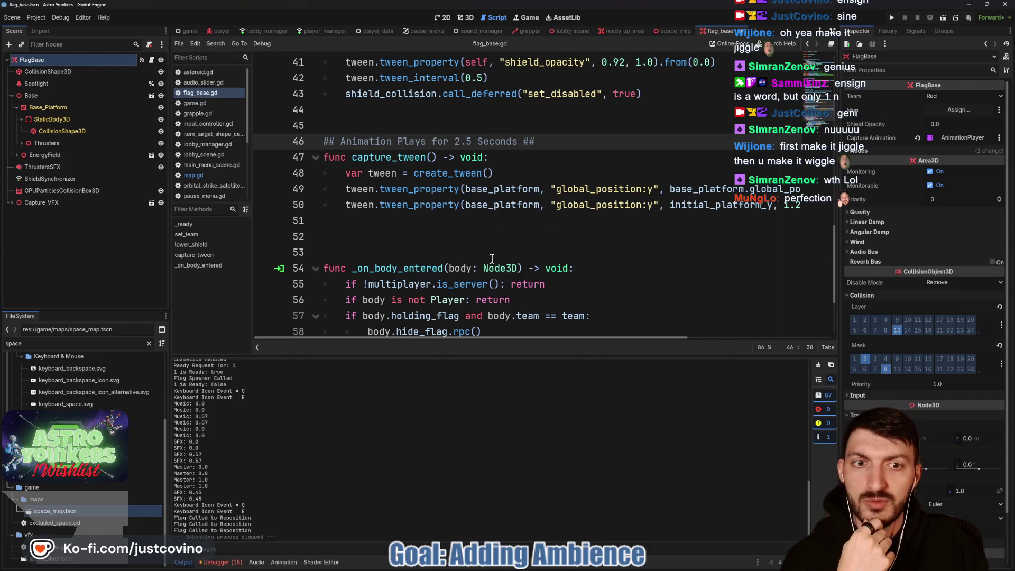
- Change the 1.25 tween durations to 0.5 and 1.0, add a blank line, and select Base_Platform
scroll(516, 231, right, 3)
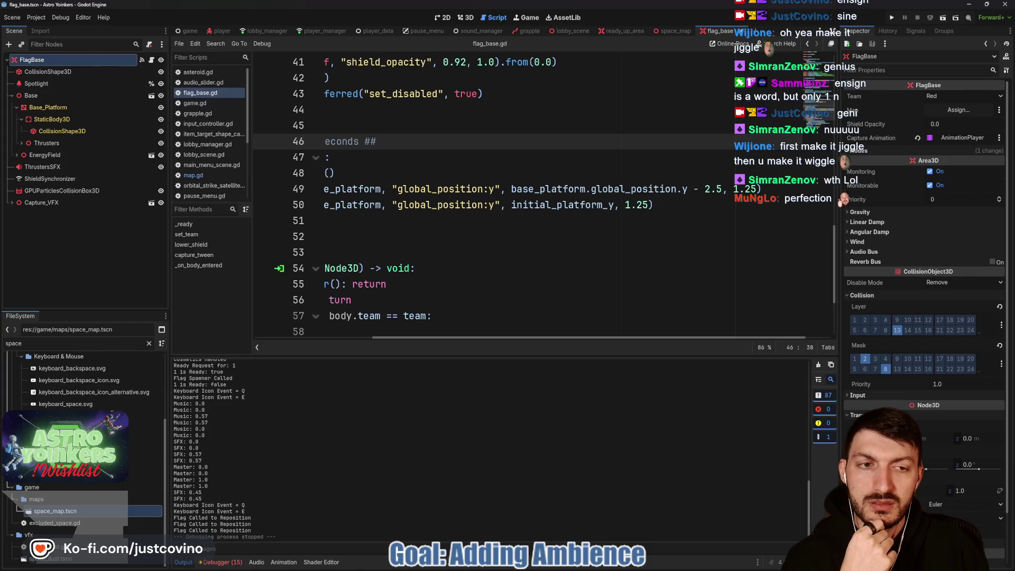
double_click(755, 188)
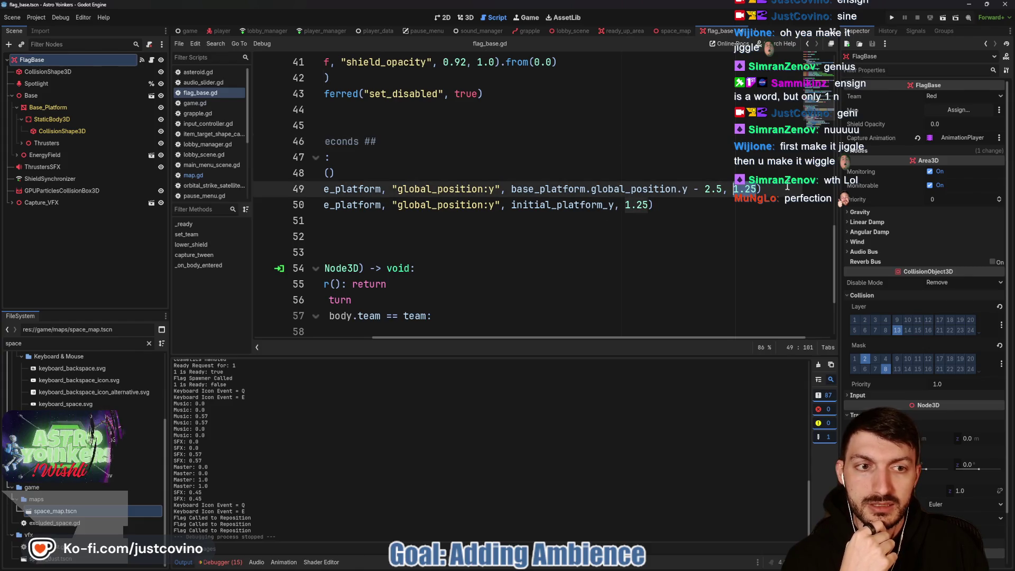
text(0.)
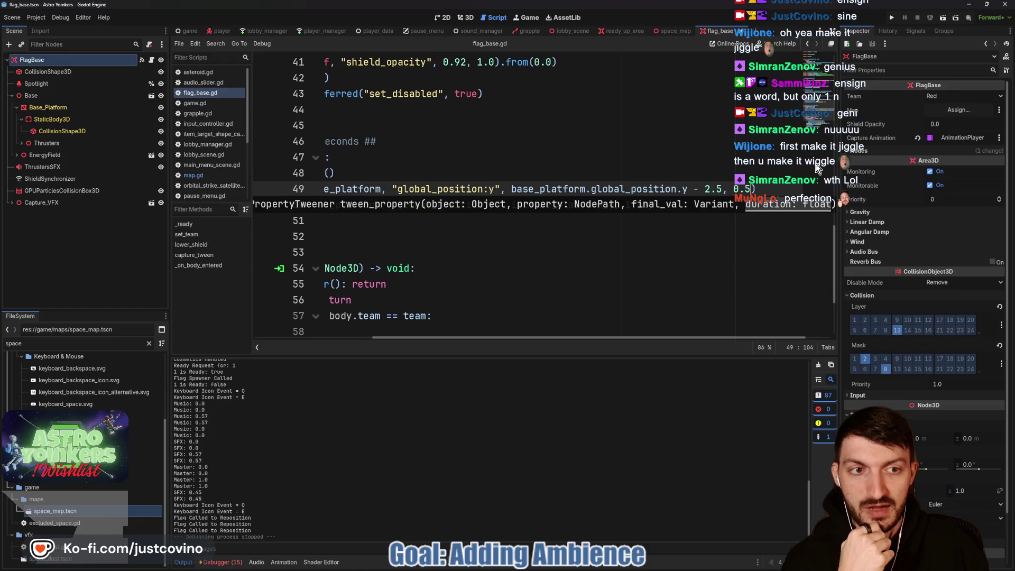
click(646, 236)
scroll(682, 211, right, 3)
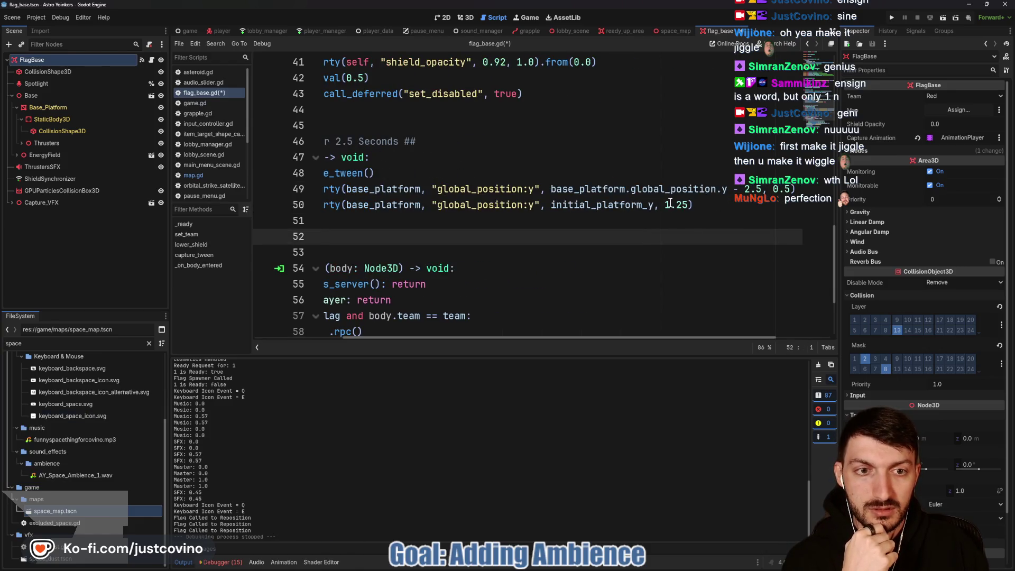
drag(688, 205, 664, 205)
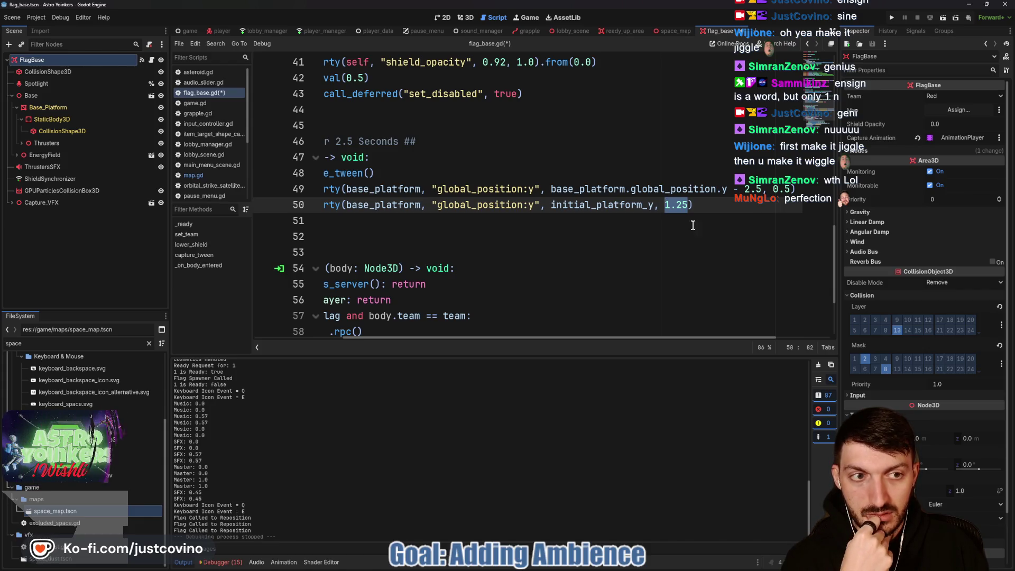
text(1.0)
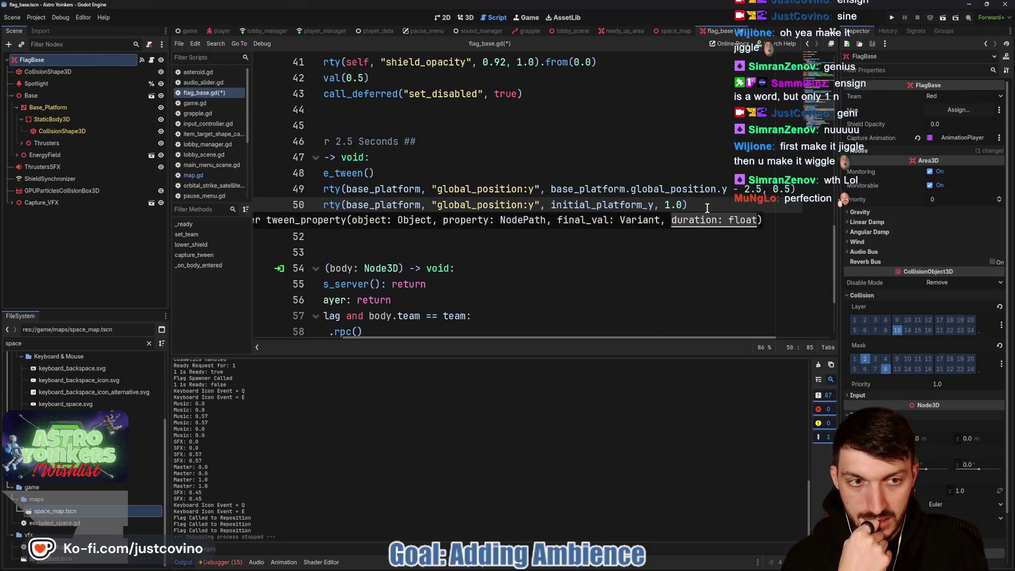
key(End)
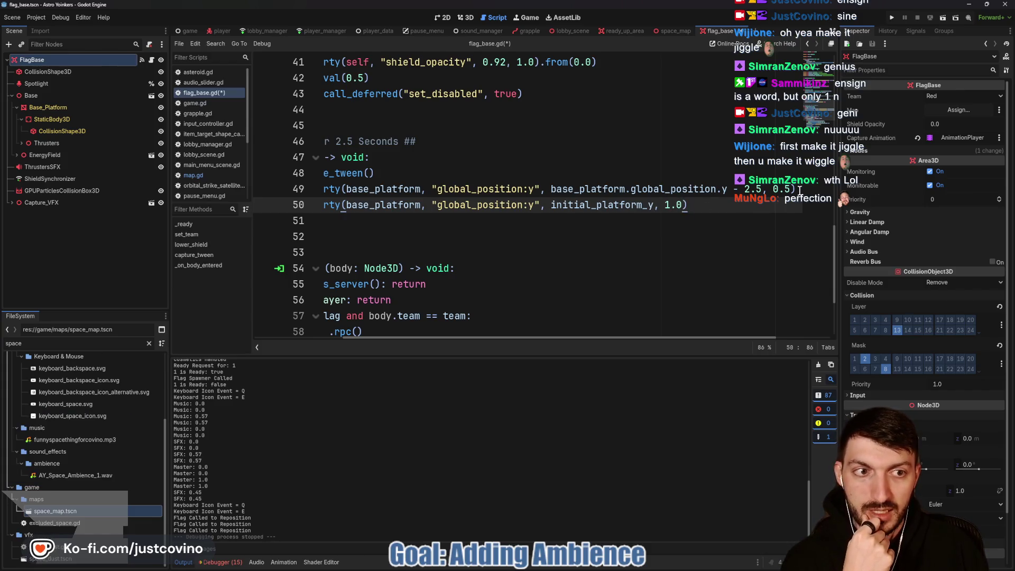
click(799, 190)
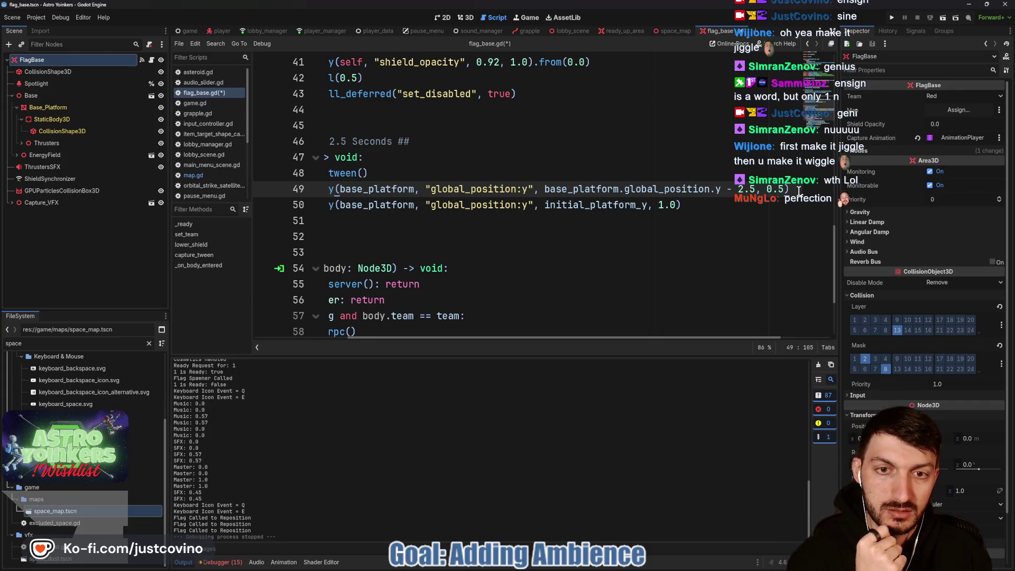
key(Return)
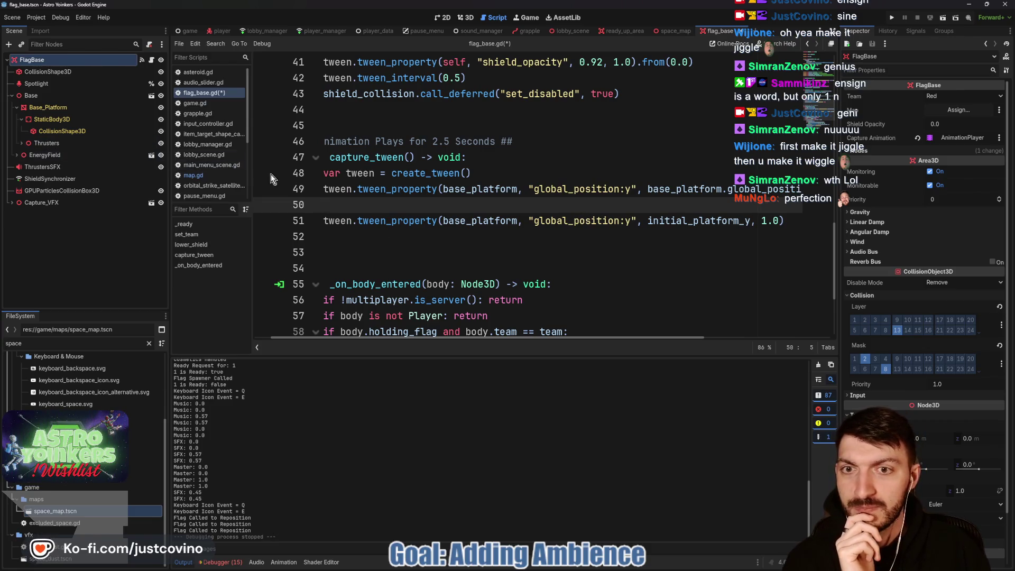
click(49, 107)
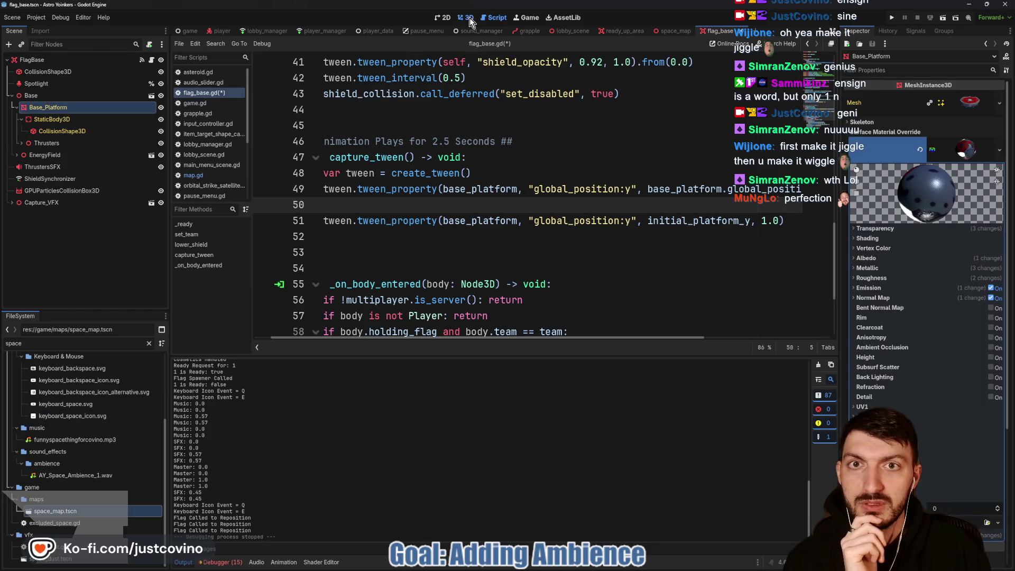
click(467, 18)
click(878, 156)
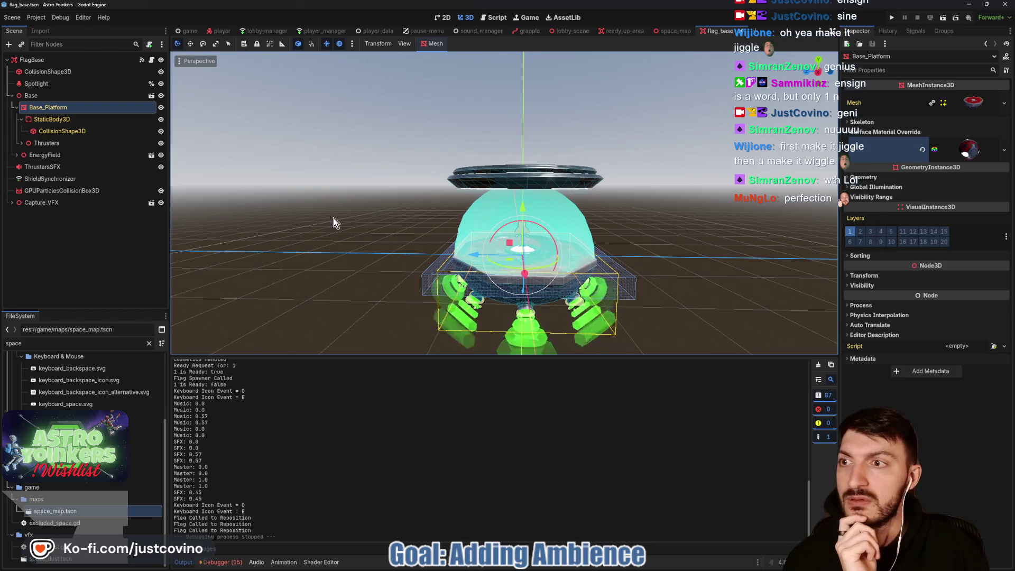
click(862, 275)
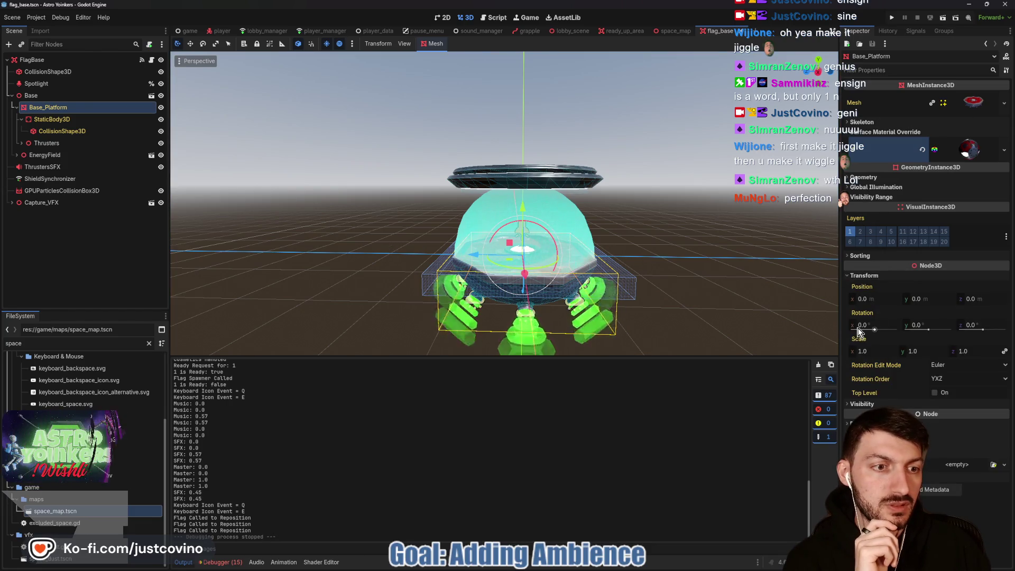
drag(871, 322, 874, 329)
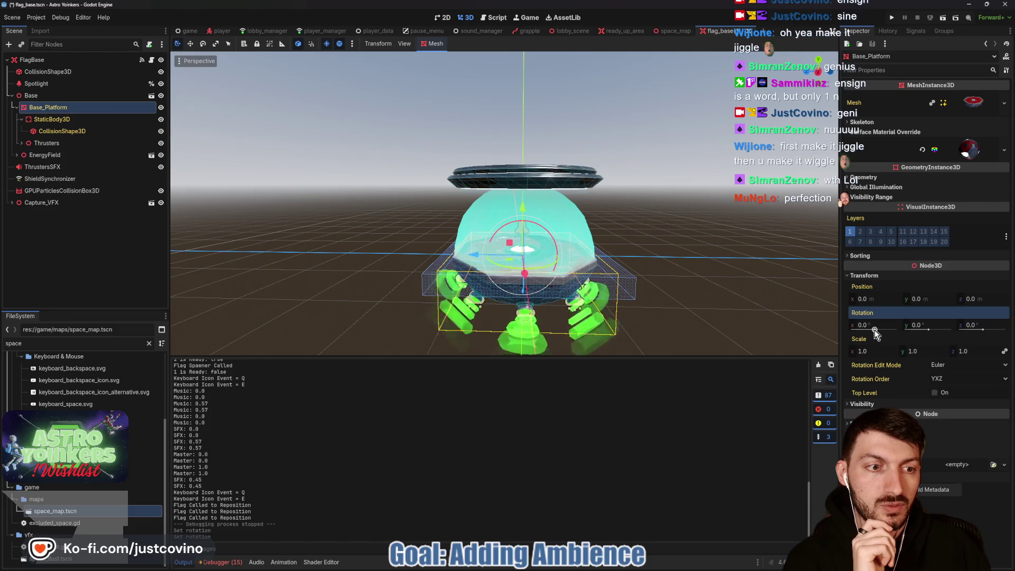
click(491, 21)
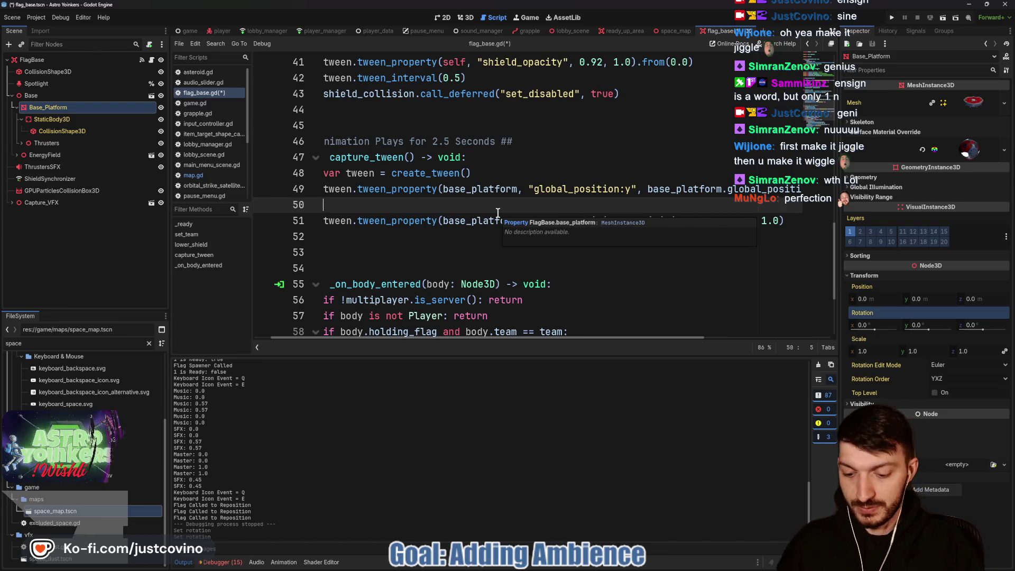
- Add a tween turning base_platform rotation_degrees:x to 4.0 over 0.25 seconds and save
text(tween.tween_pro)
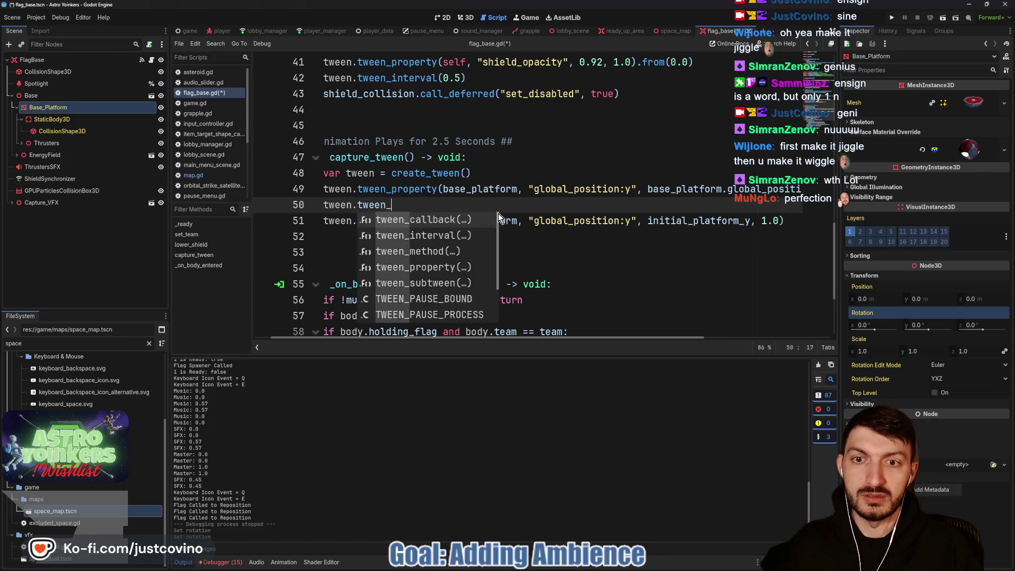
key(Return)
text(base_platform, ")
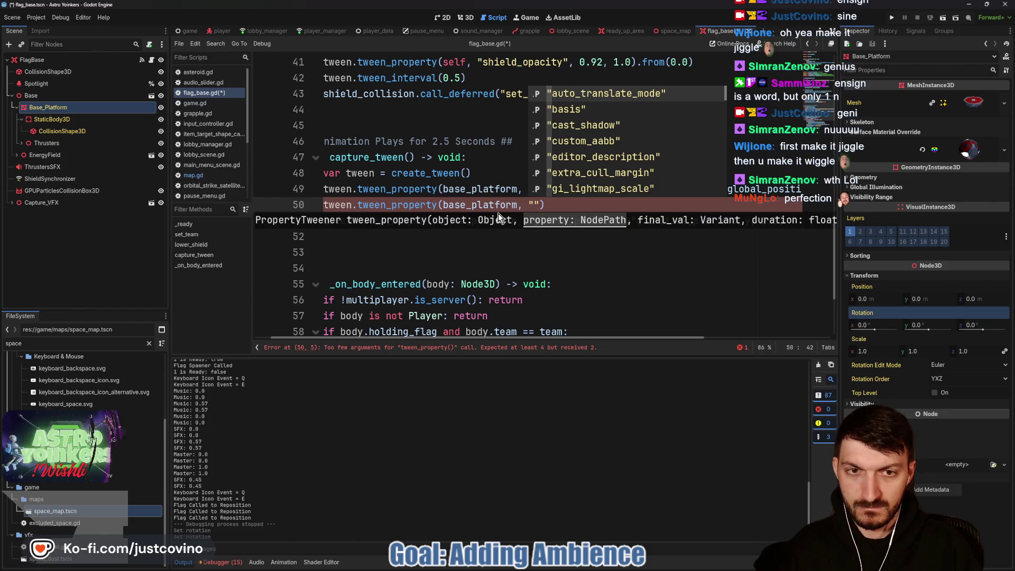
text(rotation)
key(Down)
key(Return)
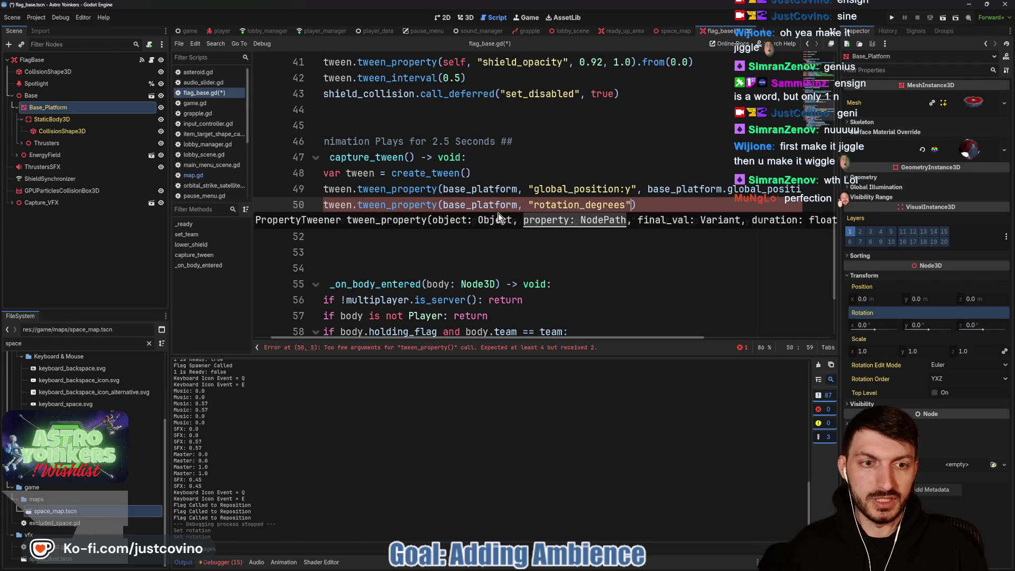
text(:x")
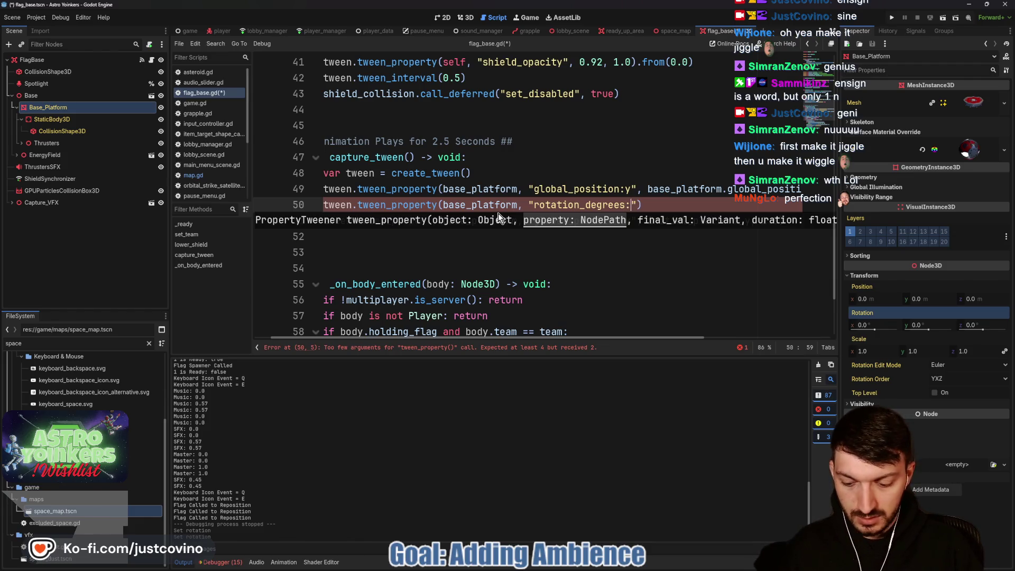
text(, )
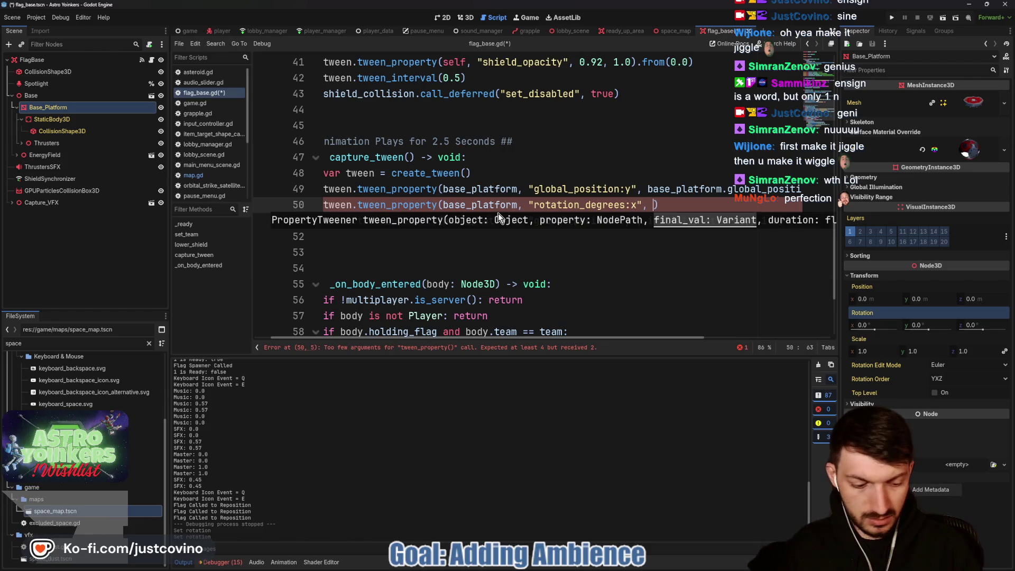
text(4.0)
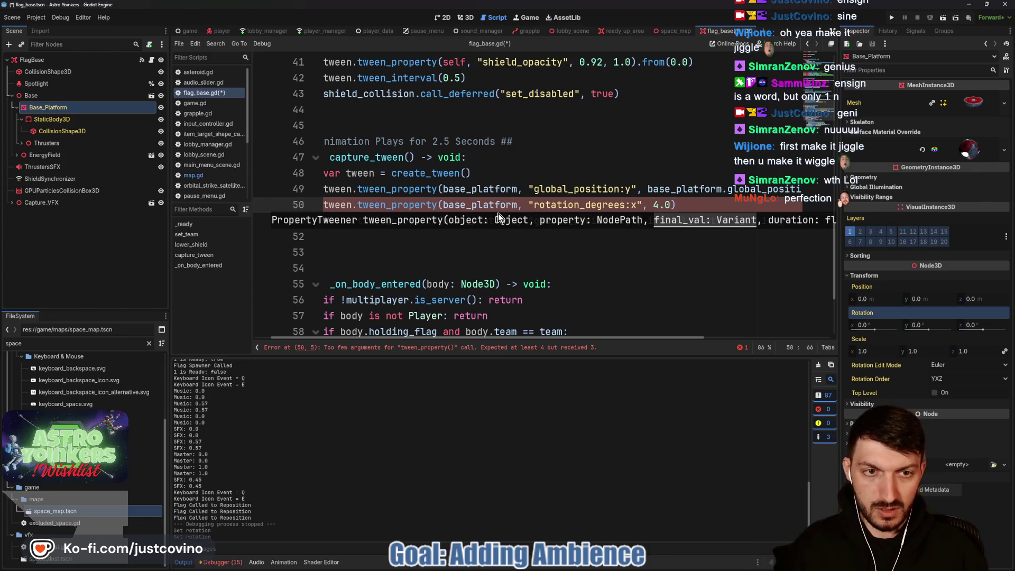
text(, 0.5)
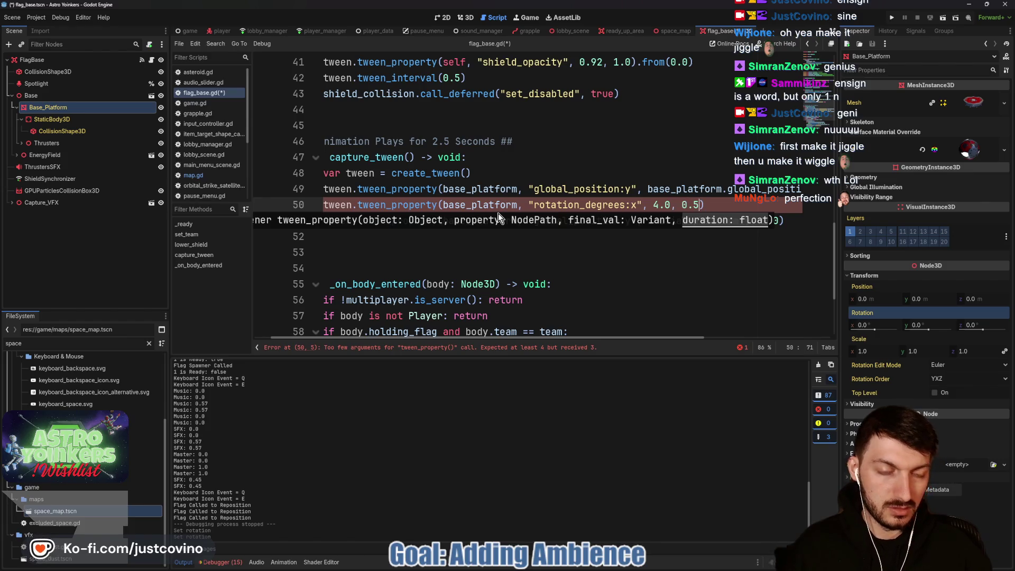
click(720, 206)
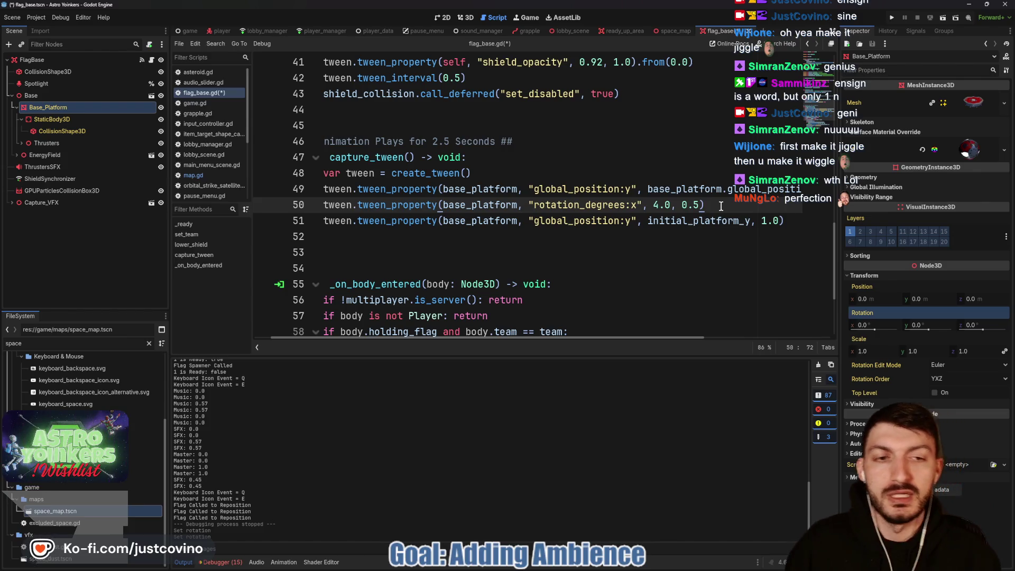
key(BackSpace)
text(25))
key(Return)
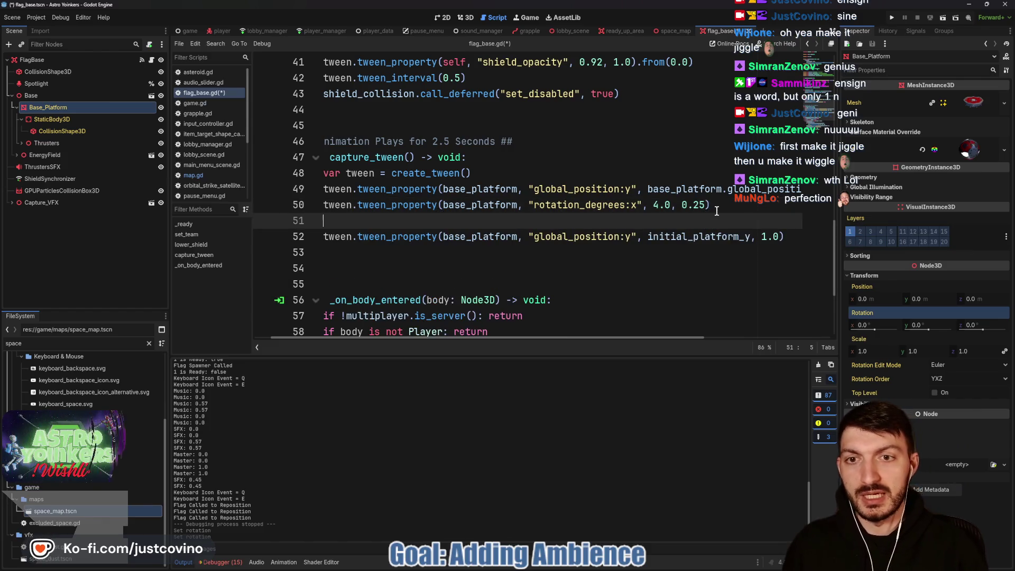
drag(711, 205, 325, 201)
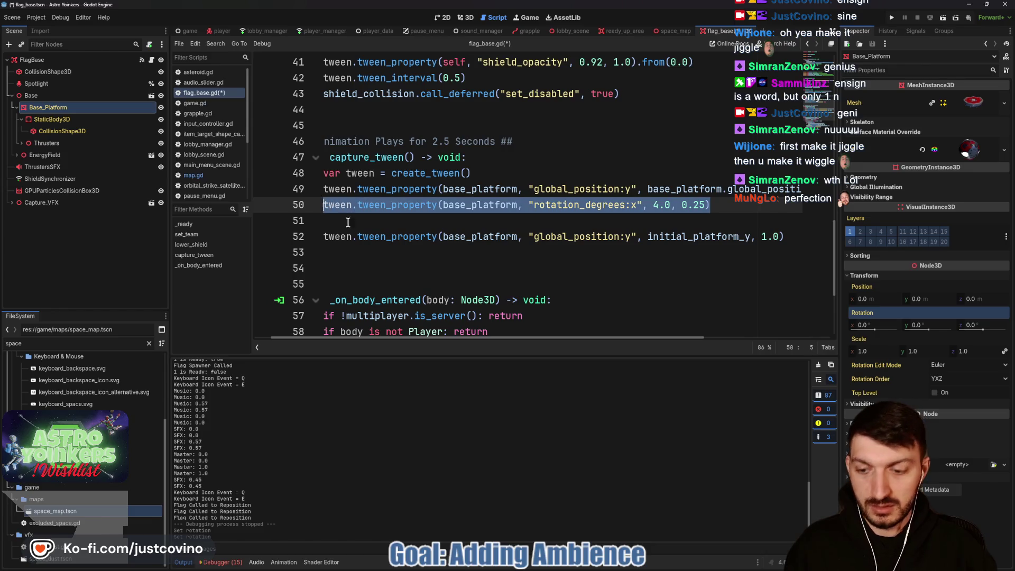
click(717, 210)
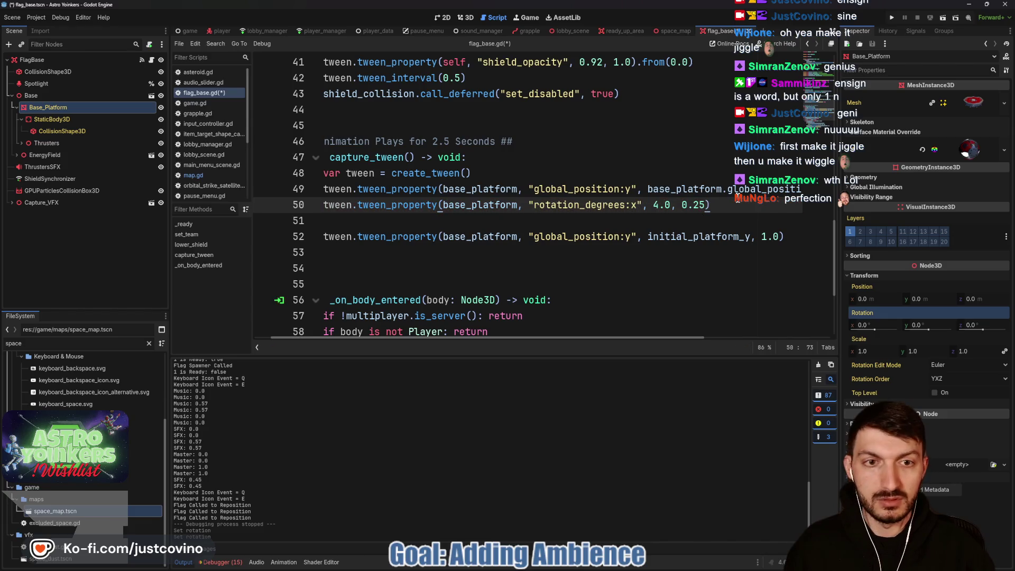
key(ctrl+s)
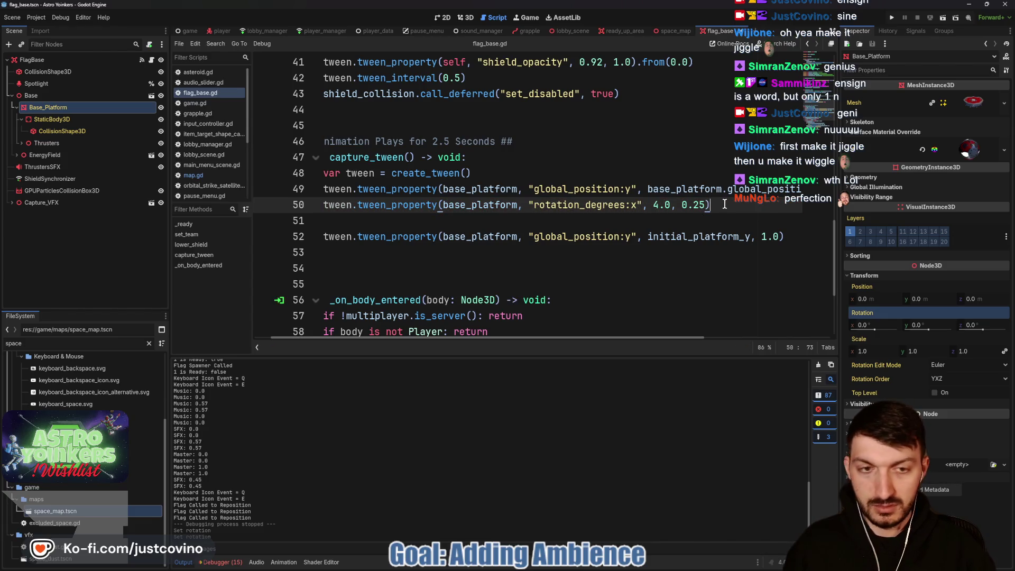
- Duplicate the rotation tween as a -4.0 wobble and set the return duration to 0.5
key(ctrl+shift+d)
text(/)
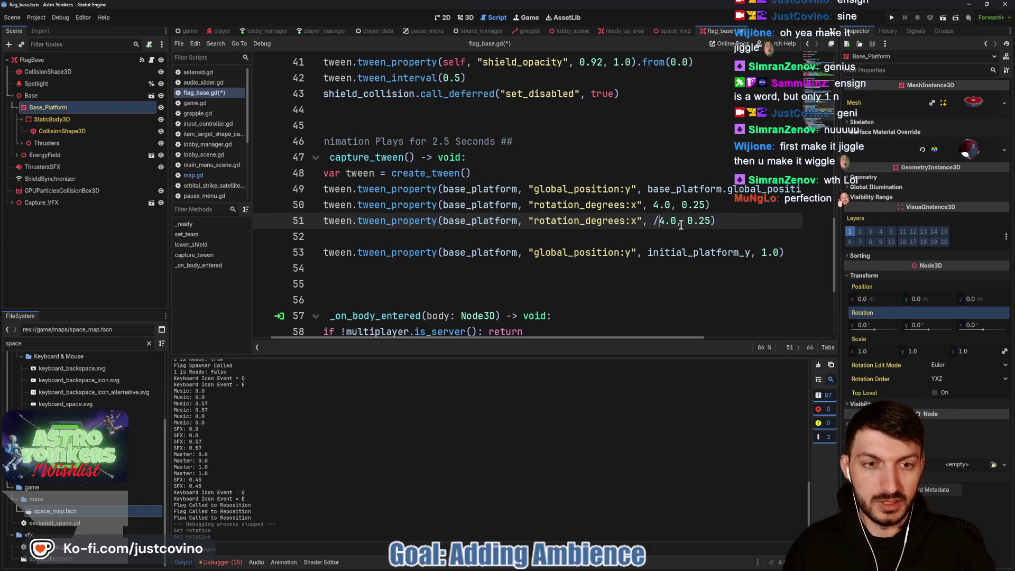
key(BackSpace)
text(-)
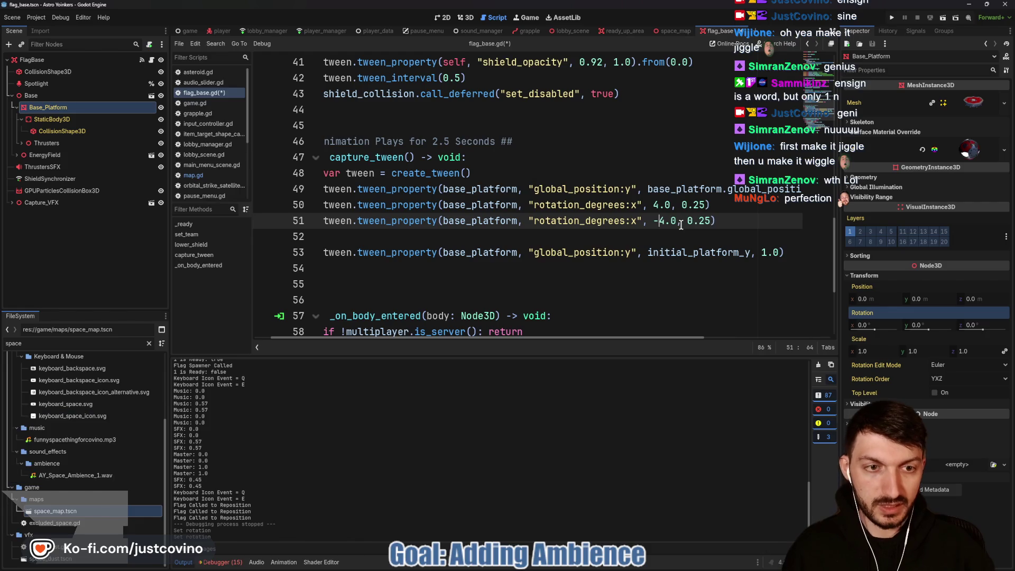
click(743, 222)
click(695, 240)
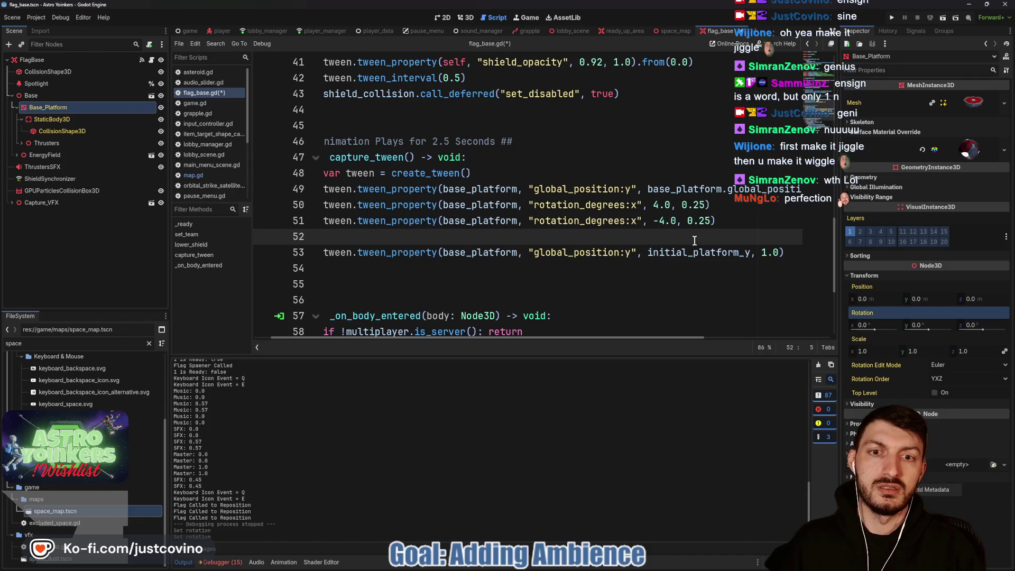
click(722, 222)
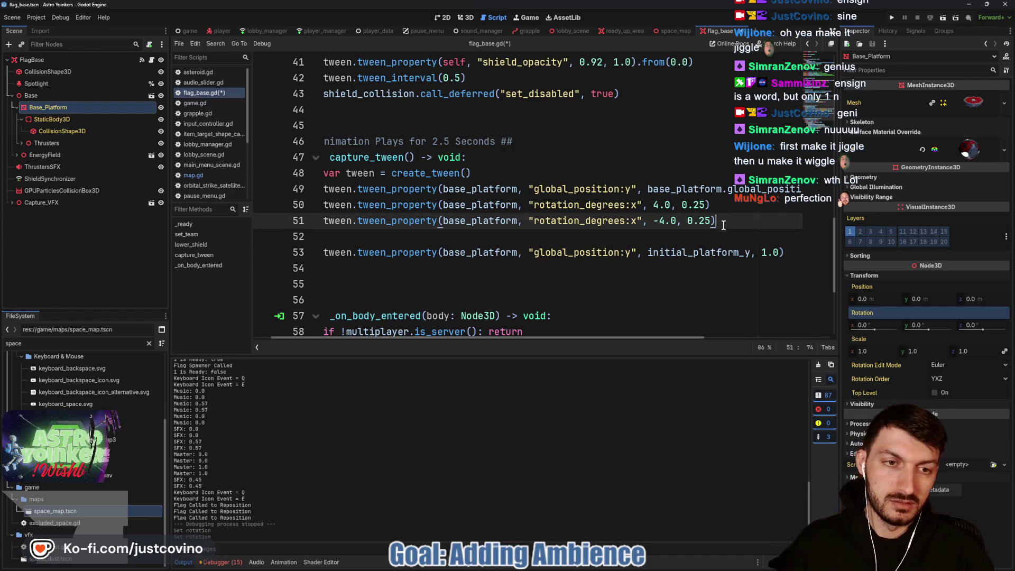
scroll(720, 239, right, 5)
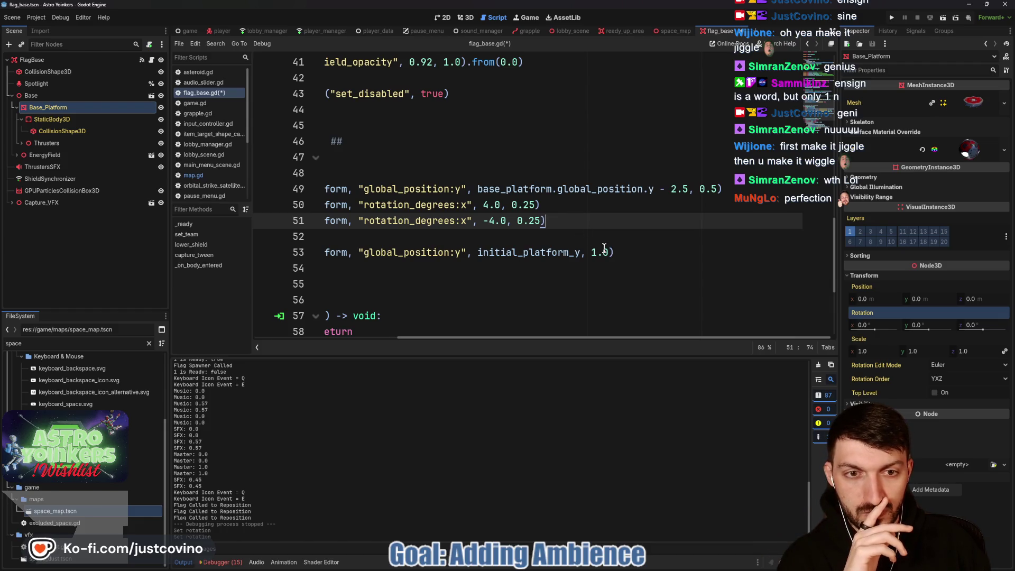
double_click(591, 252)
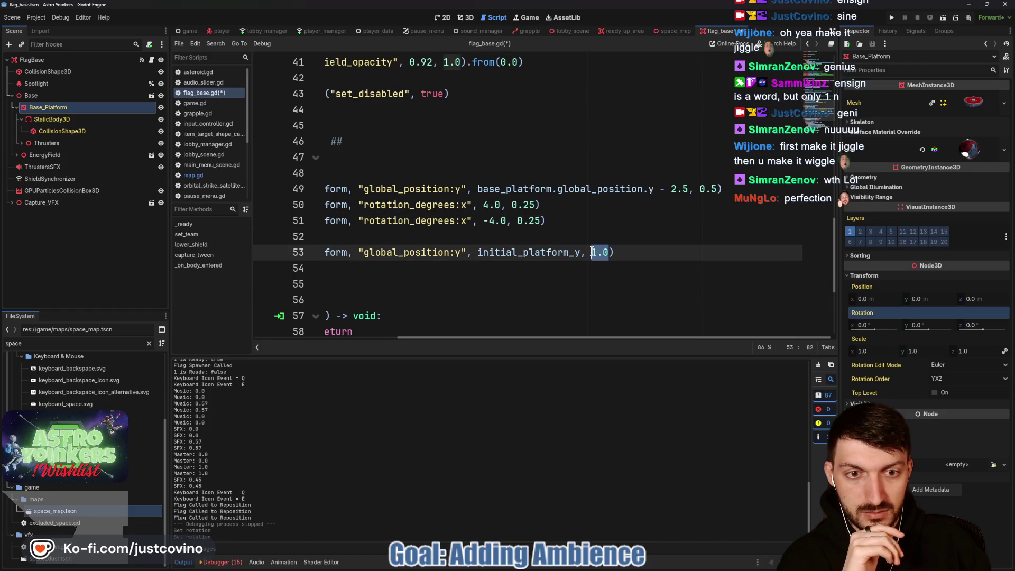
text(0.5)
click(573, 222)
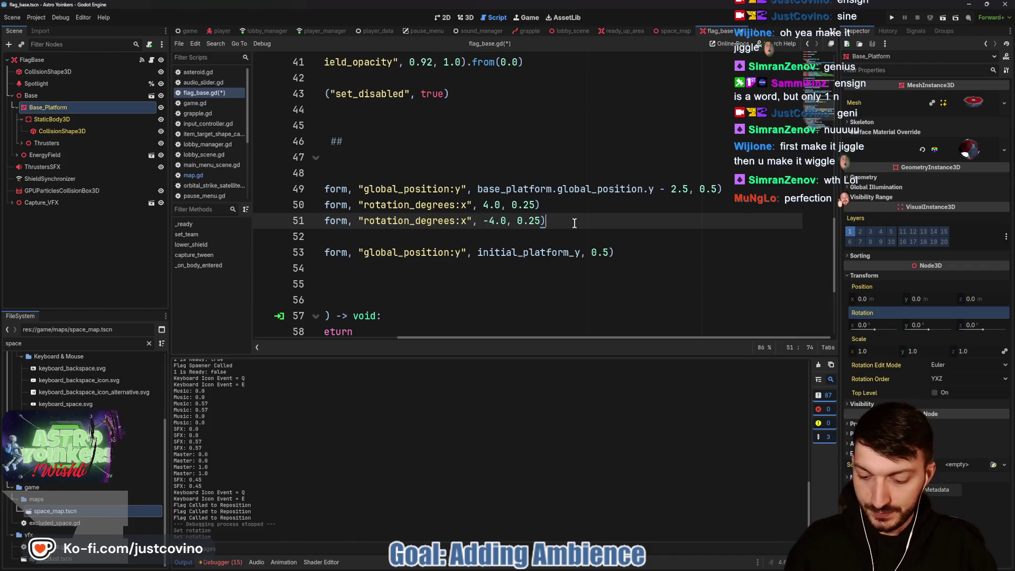
- Add a 0.0 rotation tween, make the return 0.75 seconds, save, and run the game to Host Lobby
key(ctrl+shift+d)
scroll(554, 240, left, 3)
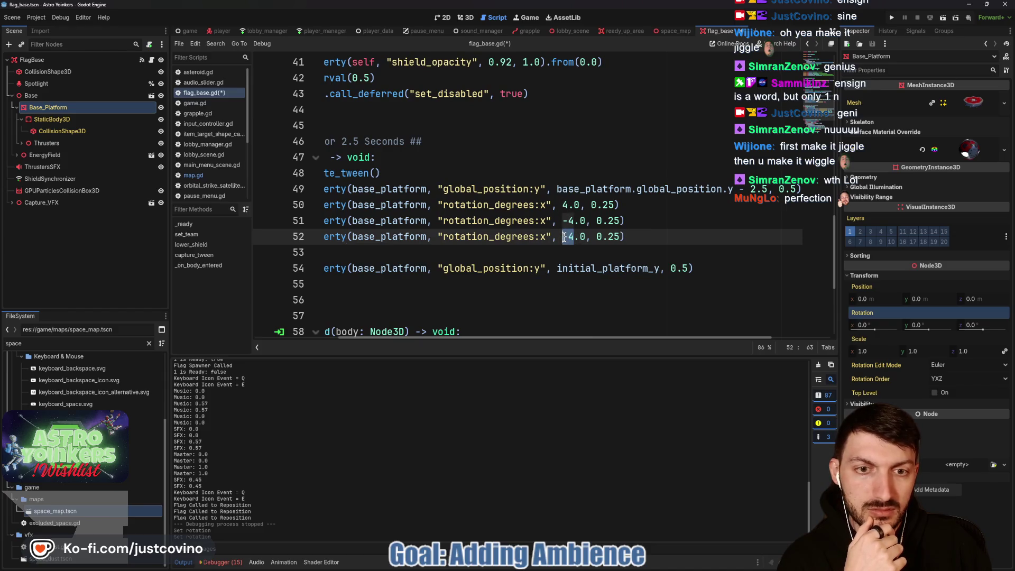
text(0)
click(637, 237)
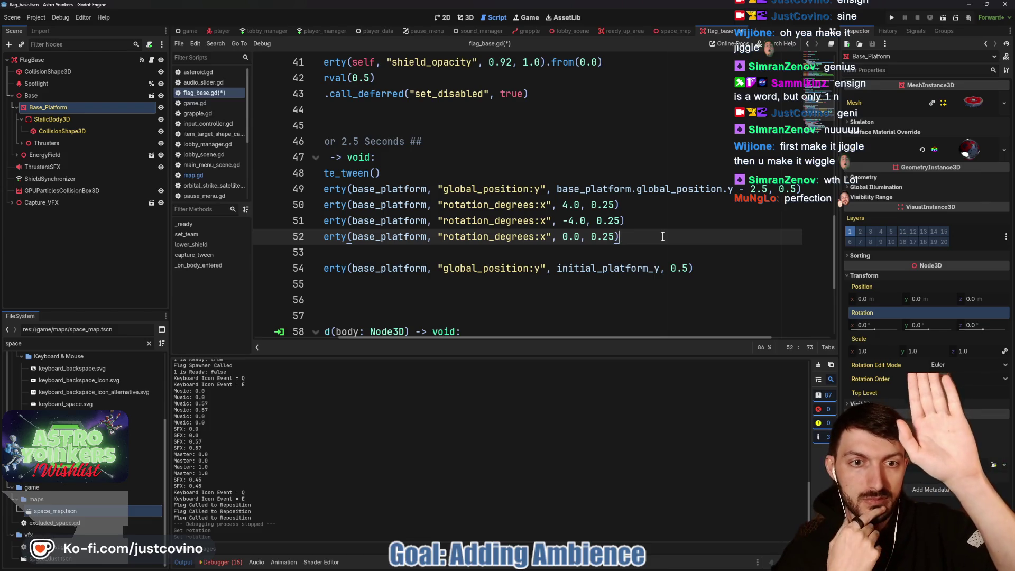
click(682, 268)
text(7)
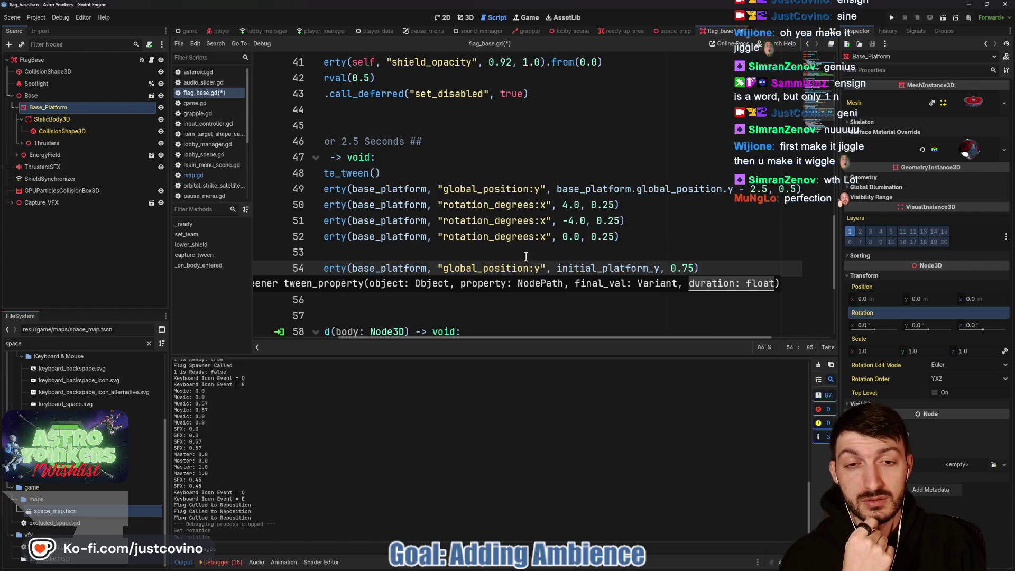
click(447, 254)
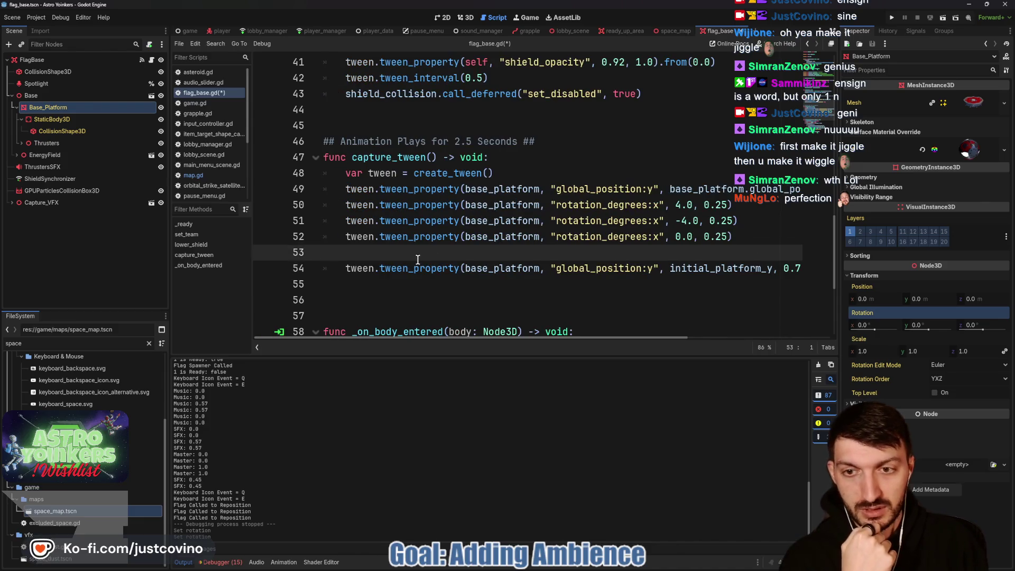
key(BackSpace)
key(ctrl+s)
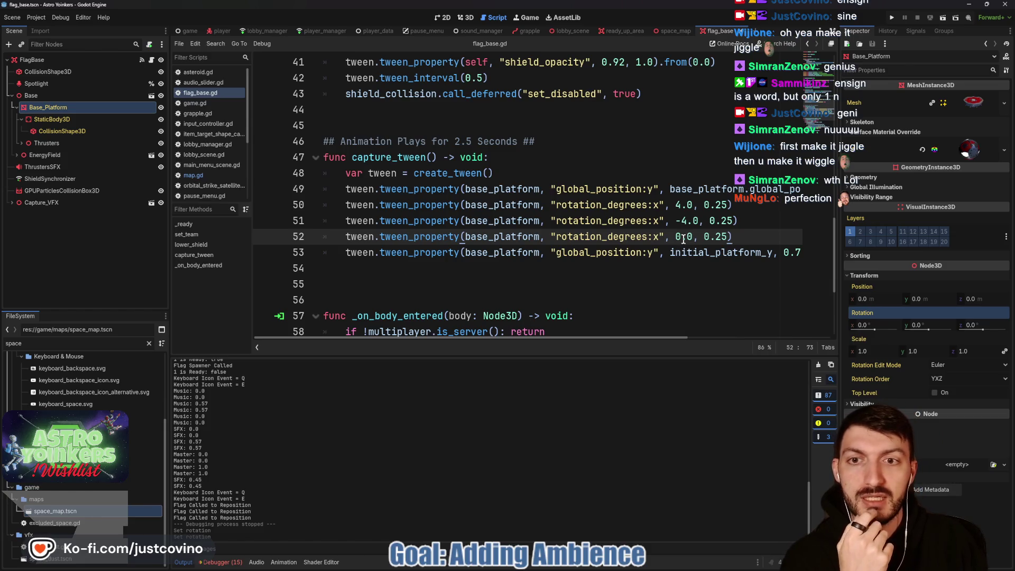
click(891, 17)
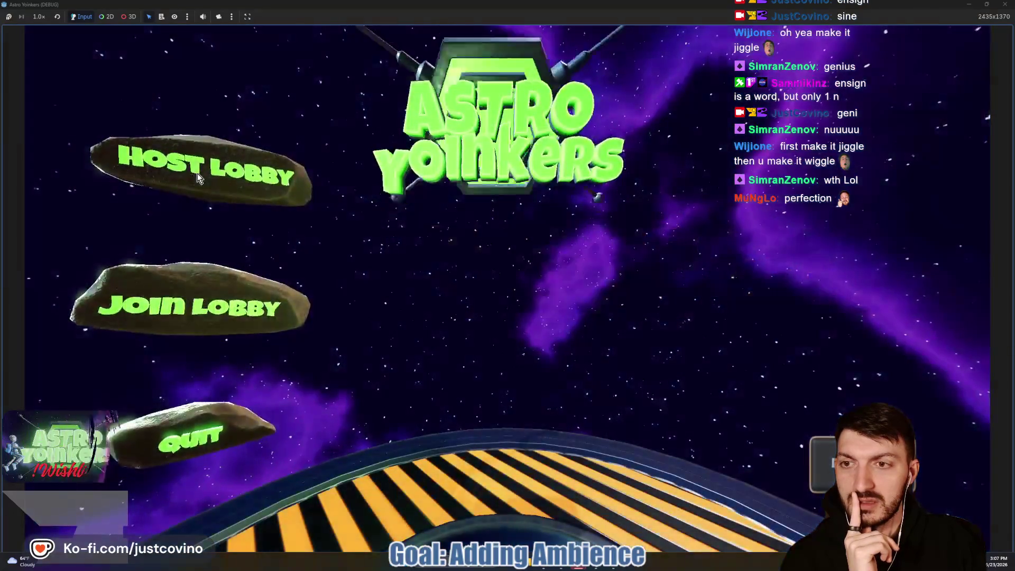
click(236, 216)
- Host the lobby, drop Master Volume to 0%, and walk onto the blue pad to start a match
click(492, 236)
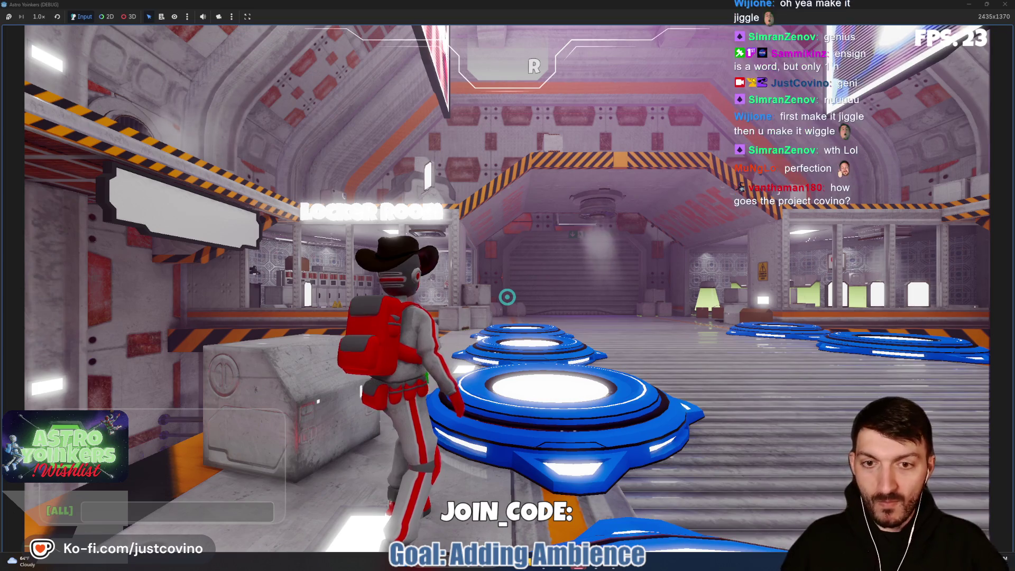
key(Escape)
click(510, 354)
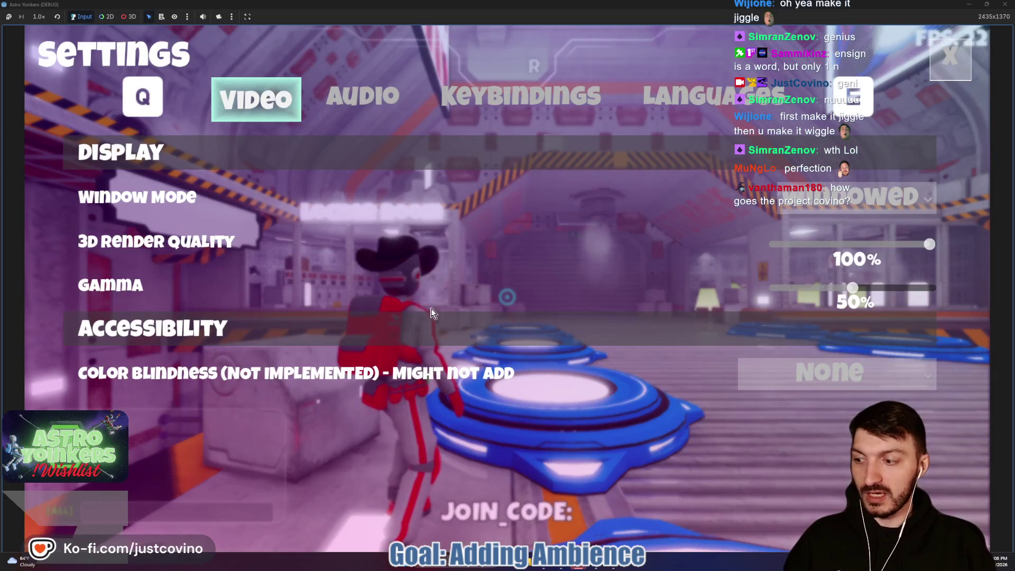
key(e)
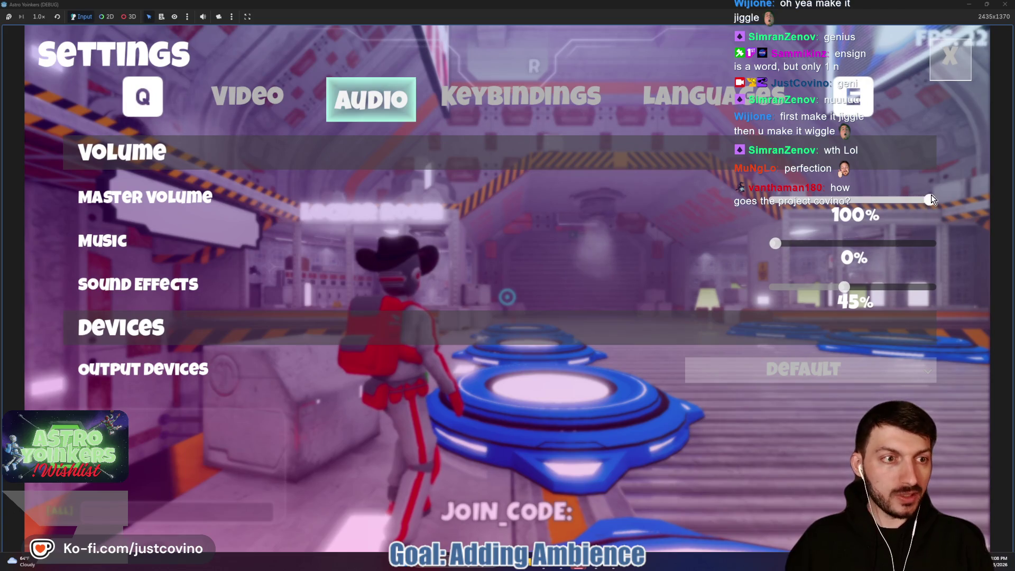
drag(931, 199, 770, 201)
key(Escape)
key(Escape)
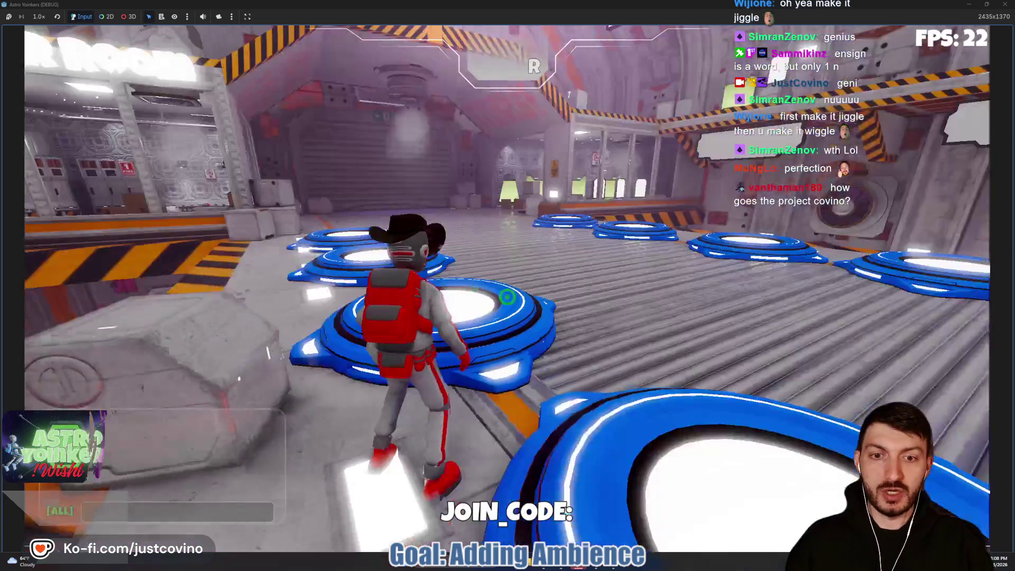
key(w)
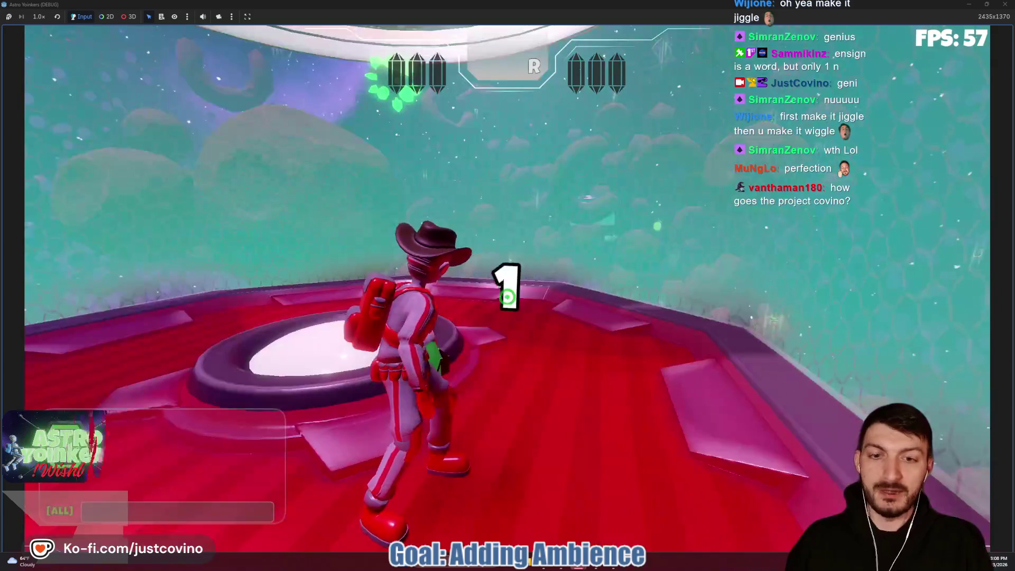
key(w)
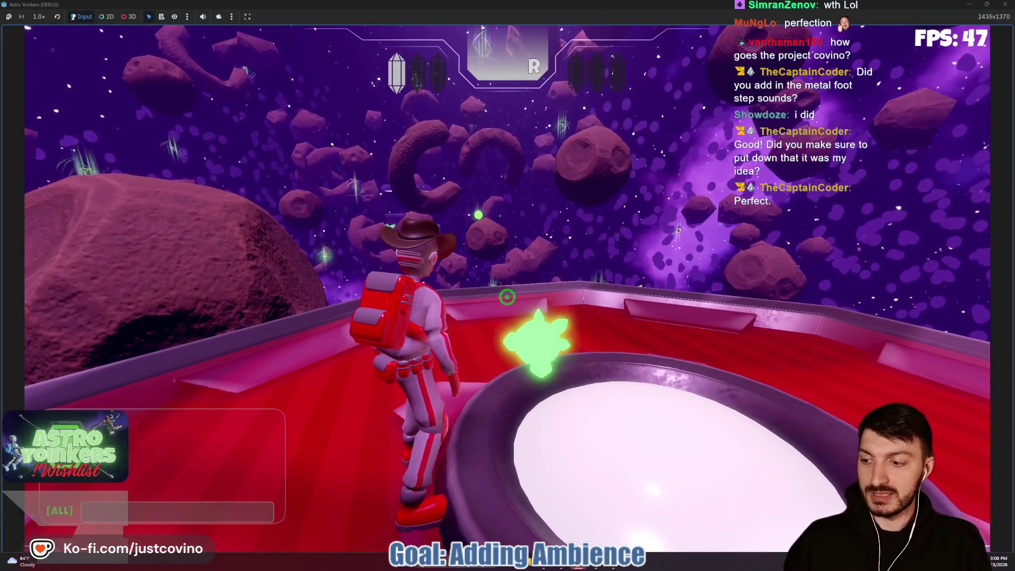
- Raise Master Volume and Sound Effects to 100% in the audio settings, then resume play
key(Escape)
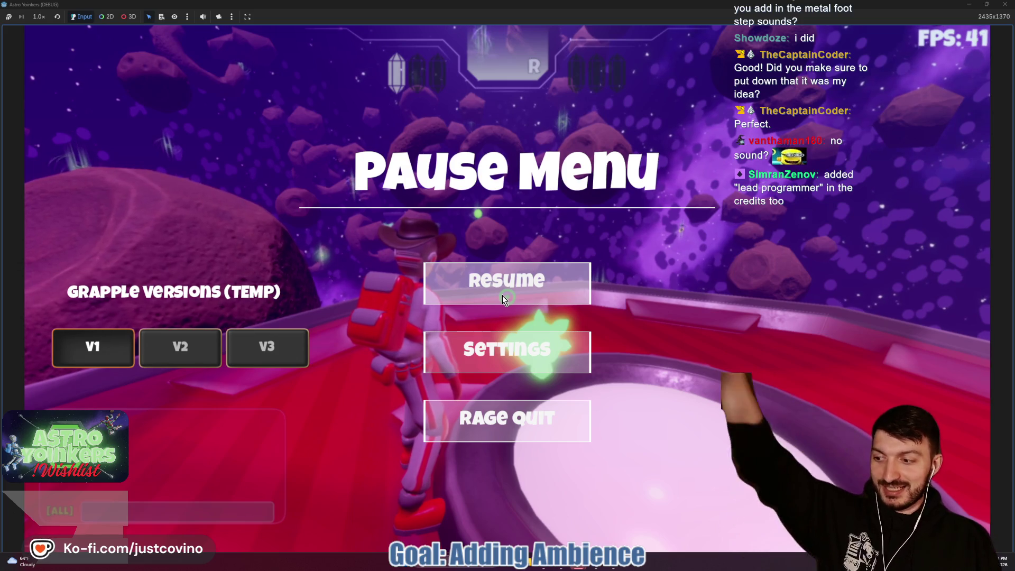
click(501, 346)
click(347, 97)
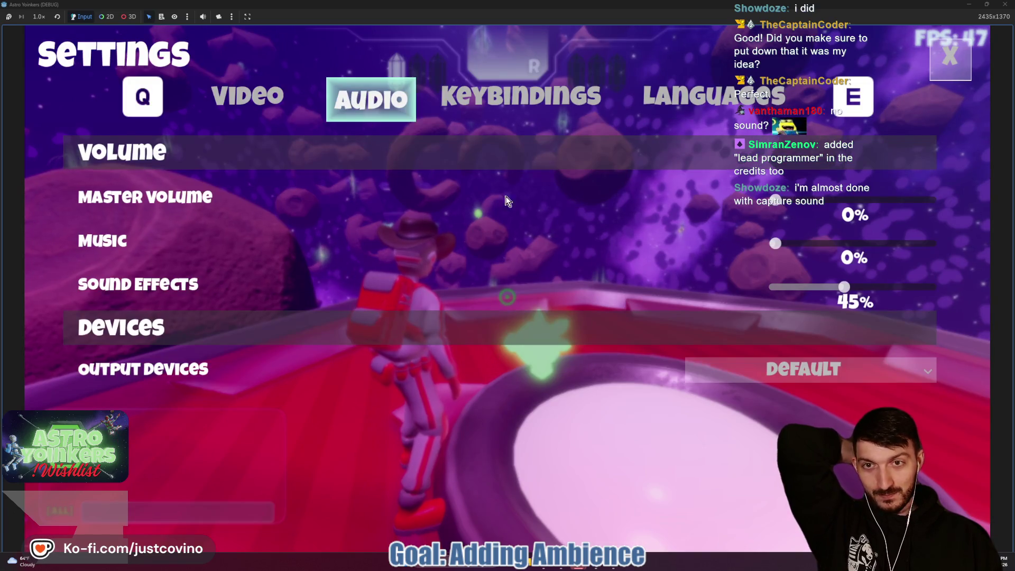
drag(775, 201, 932, 201)
drag(844, 289, 933, 286)
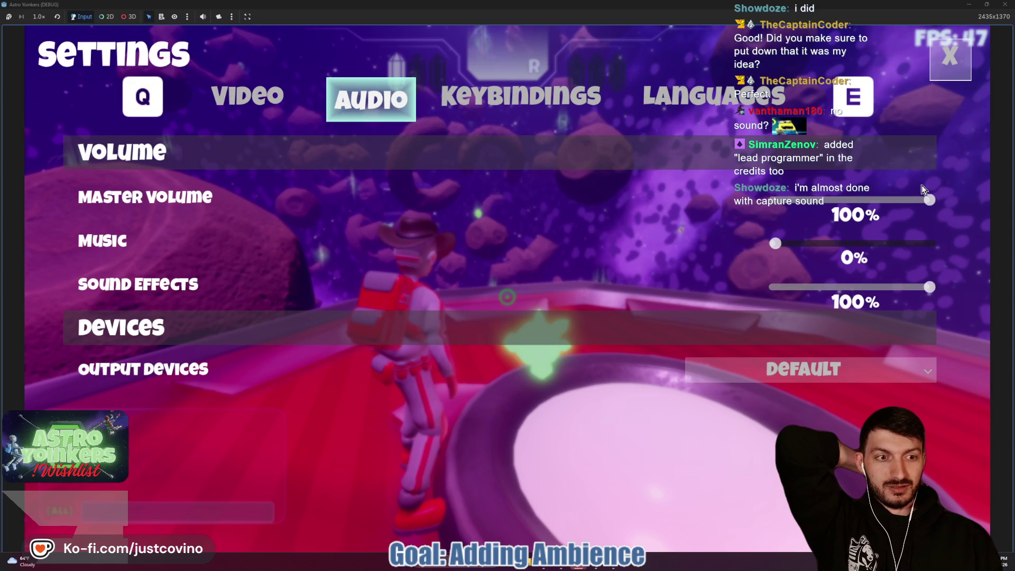
click(940, 68)
key(Escape)
- Run along the platform, then lower Sound Effects to about 47% and resume the game
key(w)
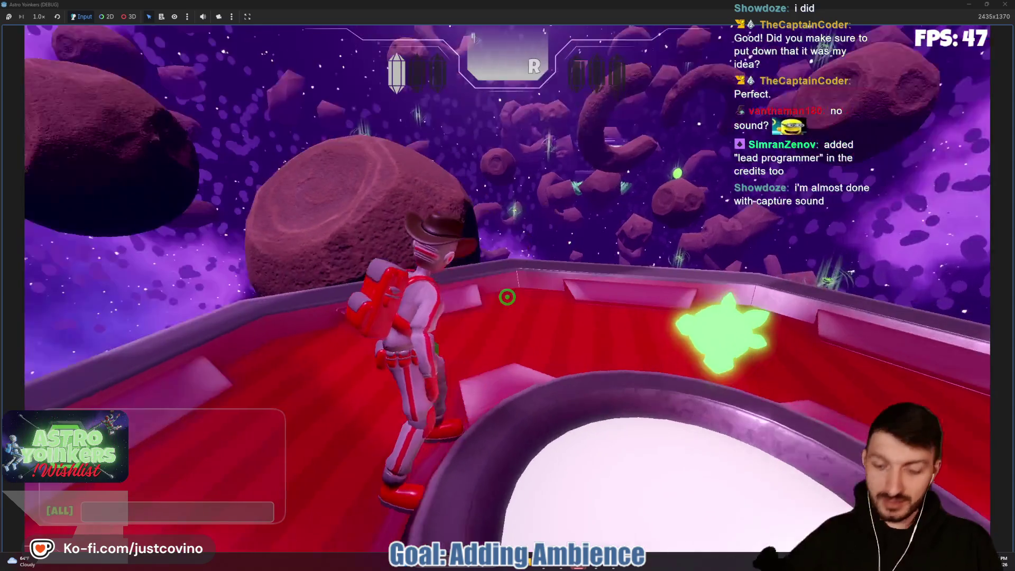
key(w)
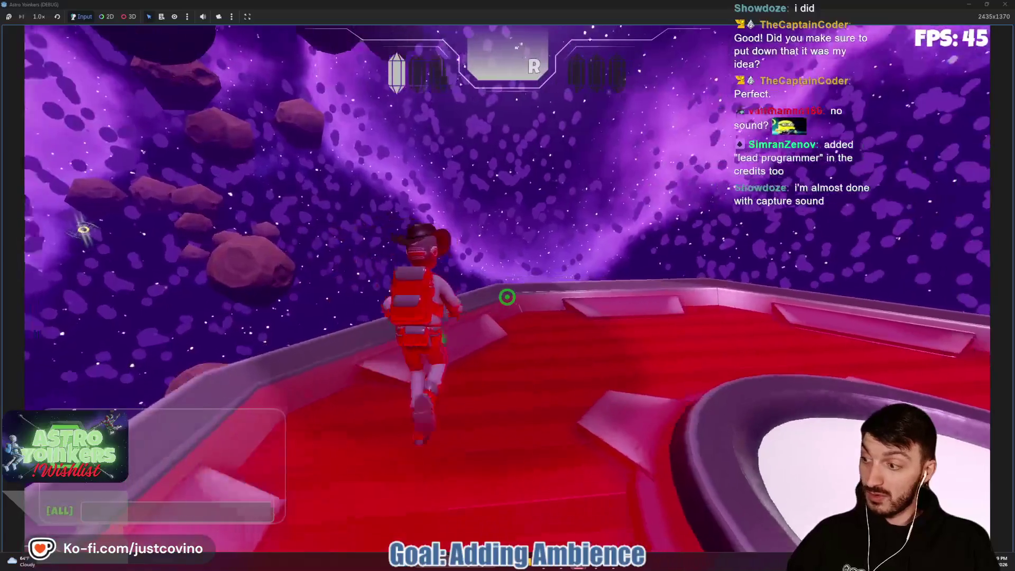
key(w)
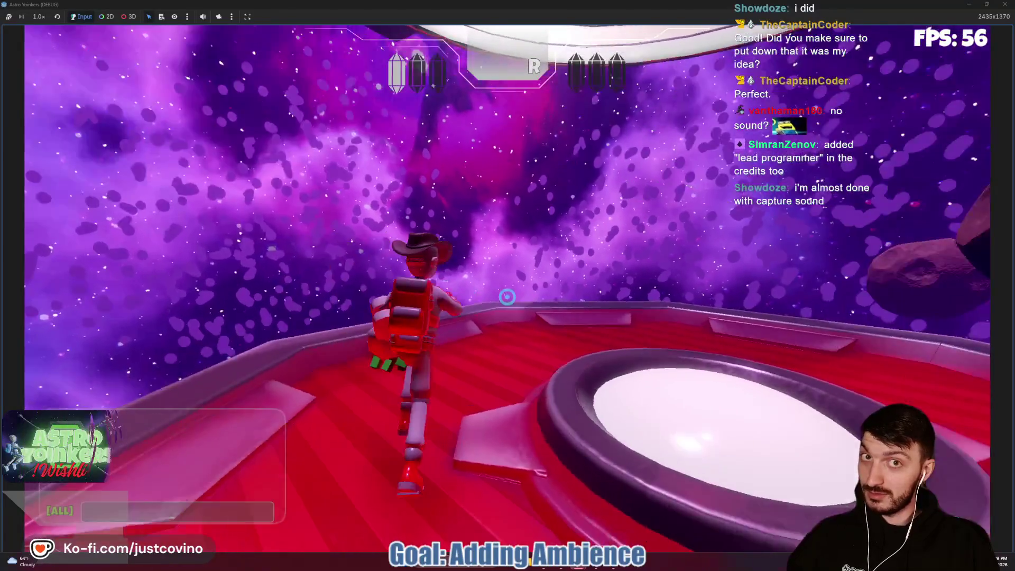
key(w)
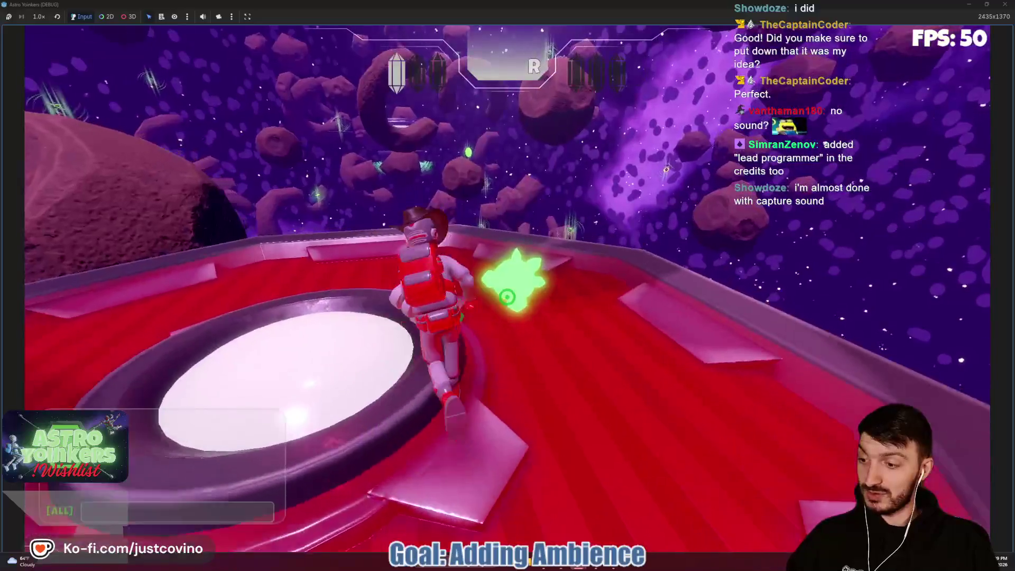
key(Escape)
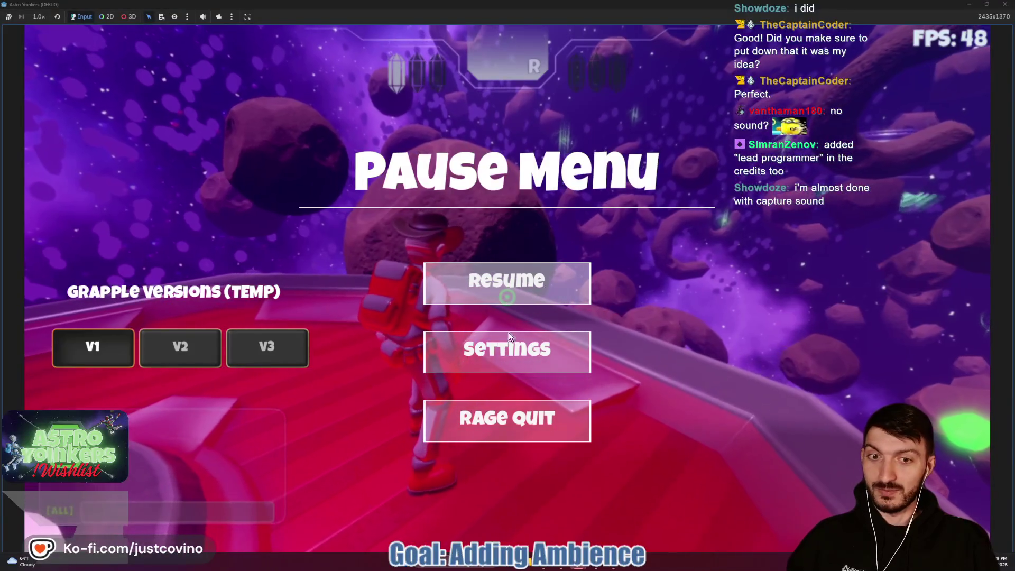
click(507, 349)
drag(935, 286, 847, 287)
key(Escape)
key(Escape)
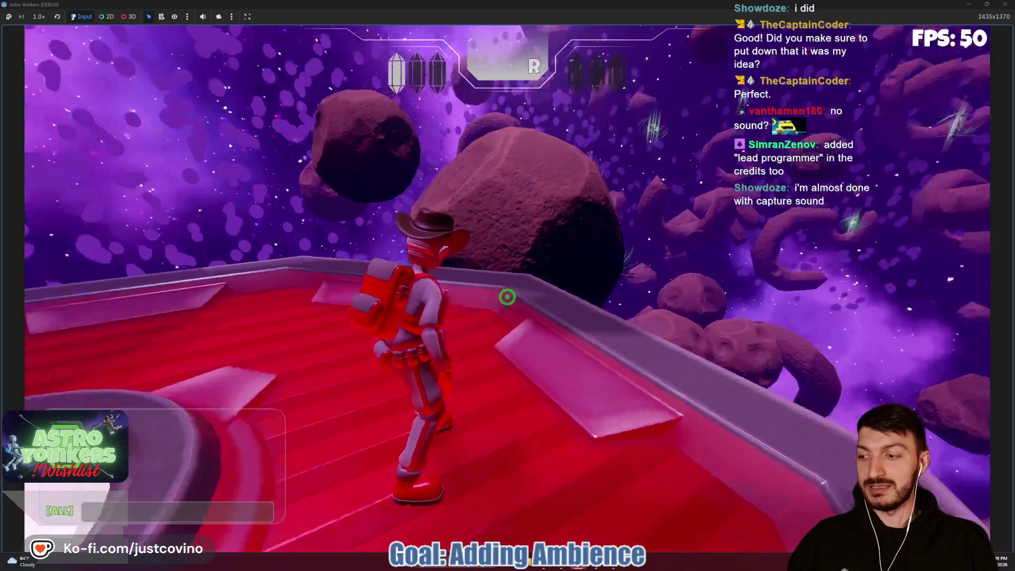
key(w)
key(w)
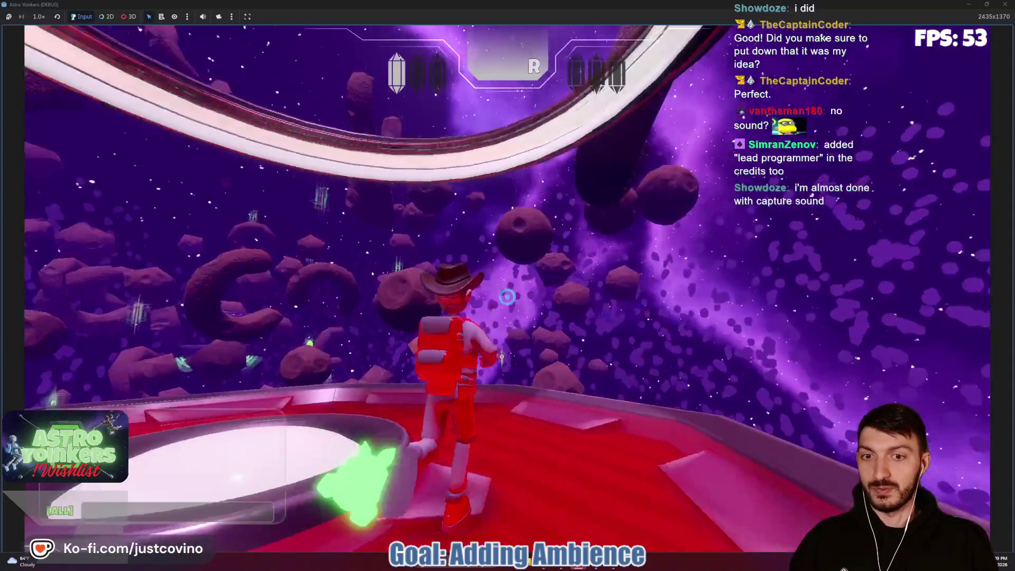
- Shoot the crystal, carry its chunks to the platform edge and drop them, then stop the game
click(507, 296)
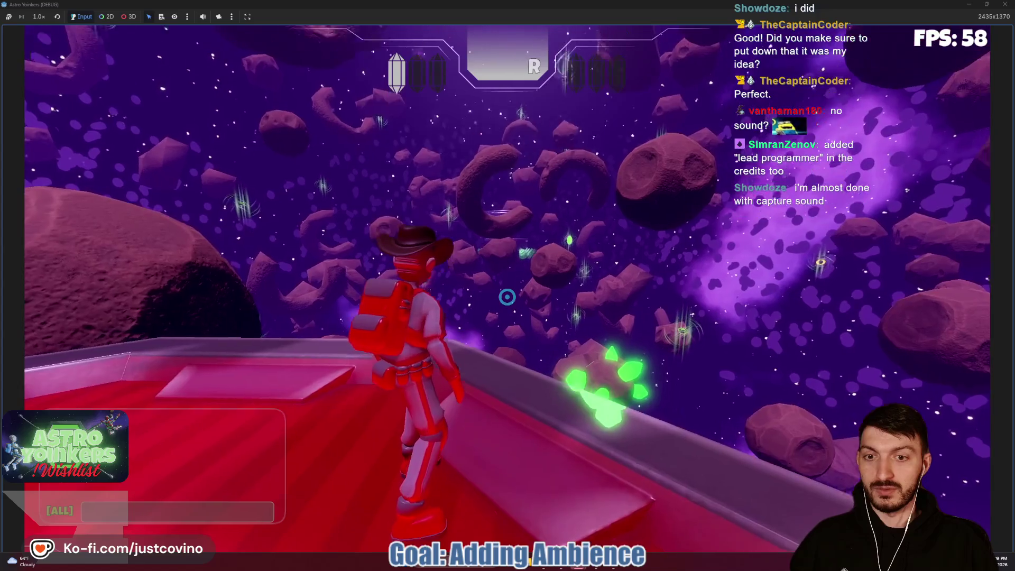
click(507, 296)
click(507, 296)
click(507, 296)
click(507, 297)
key(w)
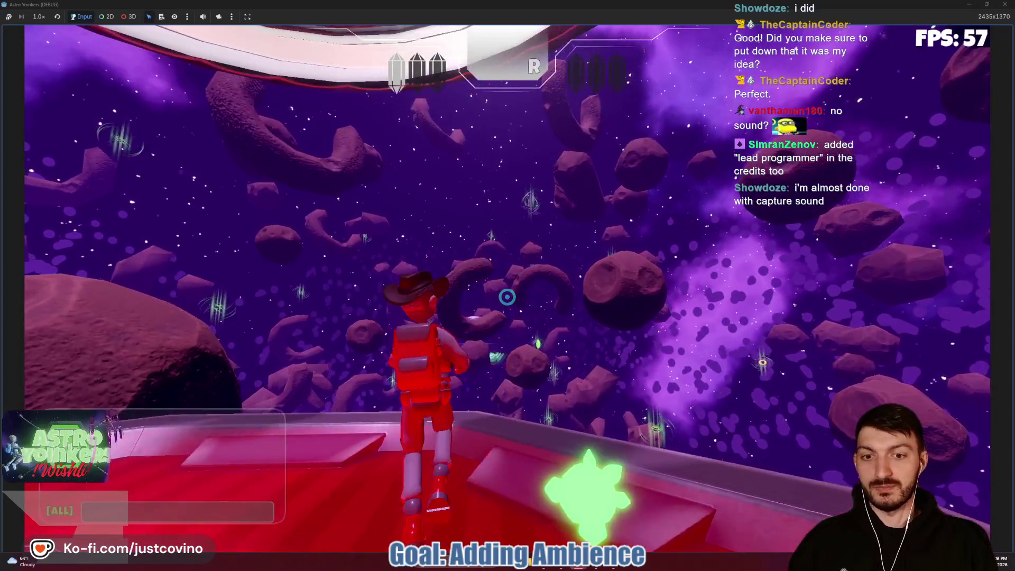
key(space)
key(w)
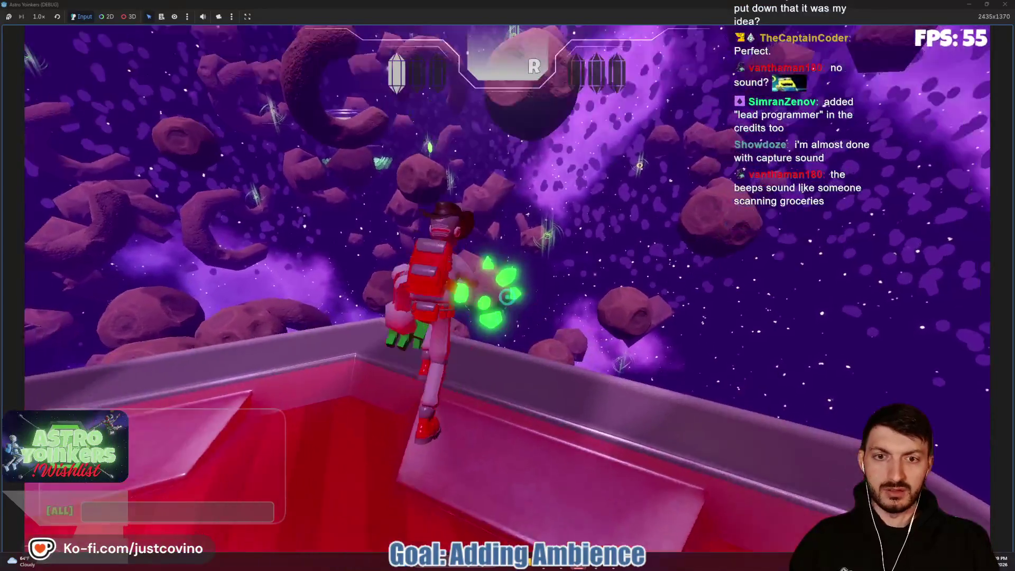
click(507, 297)
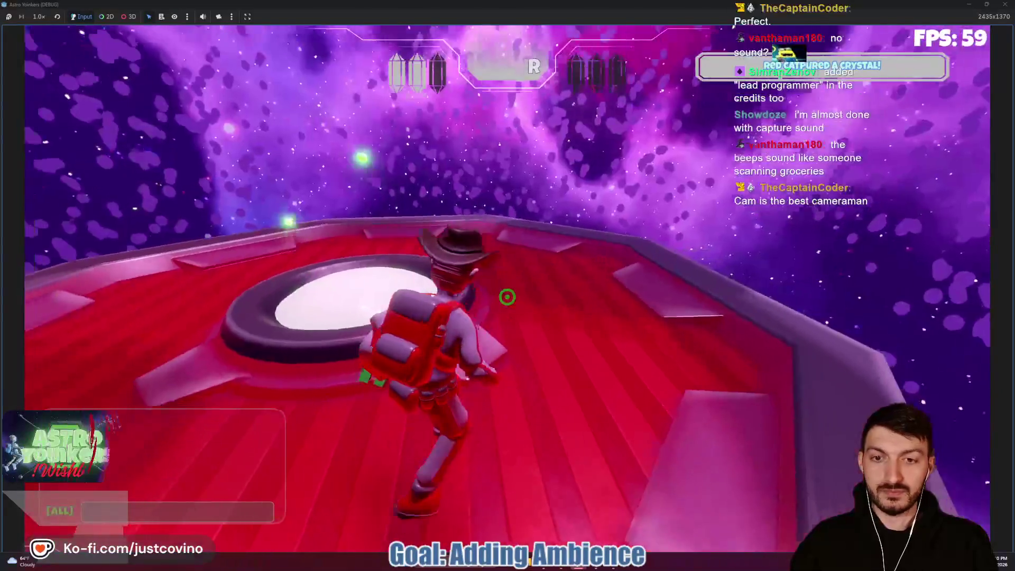
key(F8)
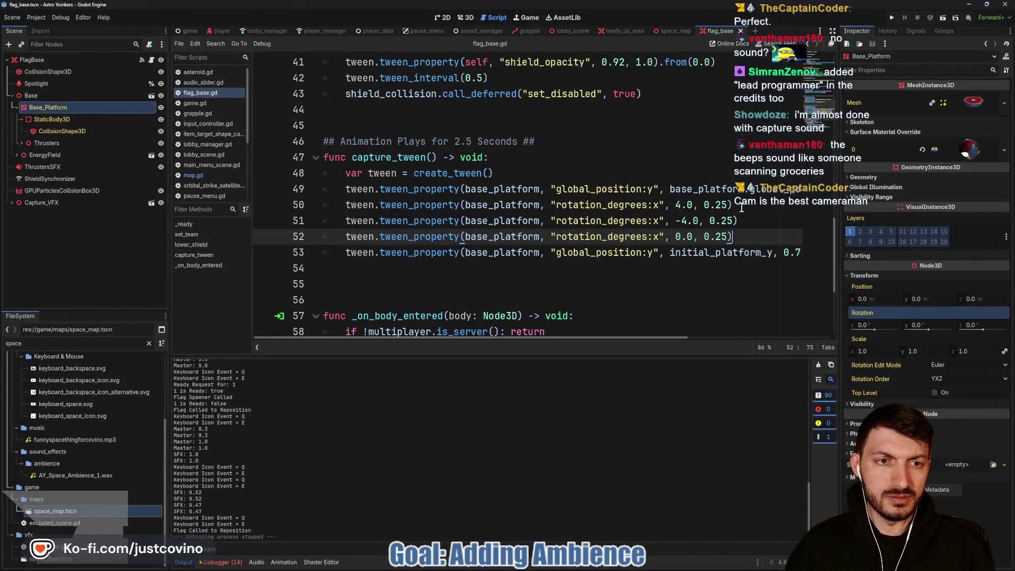
- Append .set_ease(Tween.EASE_IN_OUT) to the three rotation tweens on lines 50–52 and save
scroll(687, 232, right, 5)
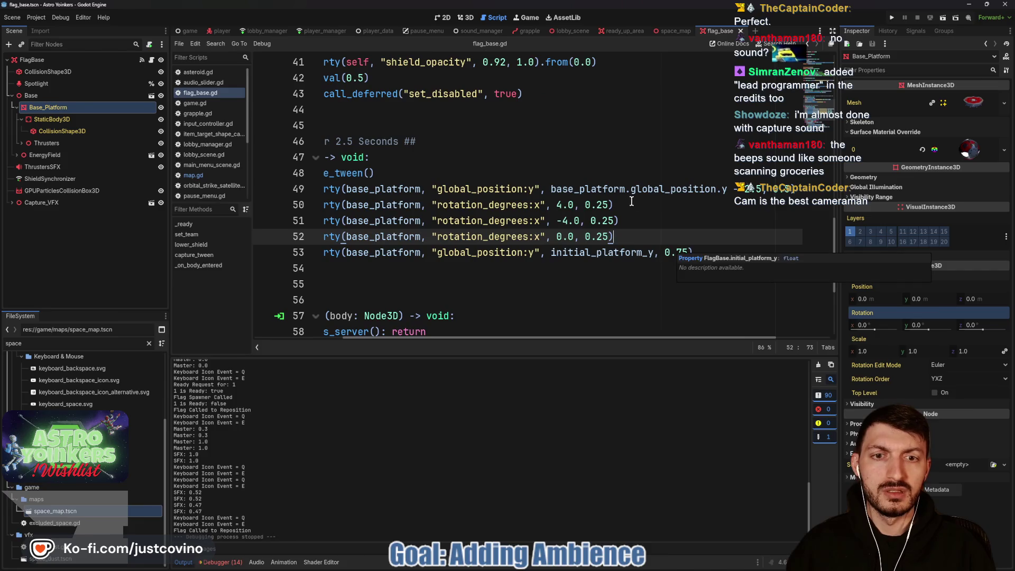
click(615, 205)
alt+click(621, 221)
alt+click(623, 236)
text(.set)
key(Escape)
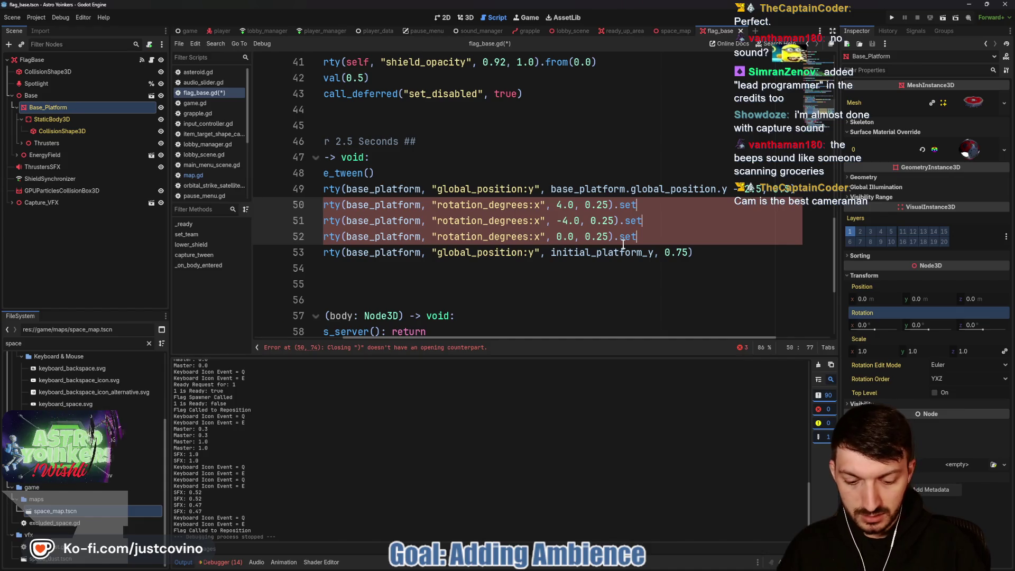
text(_ea)
key(Return)
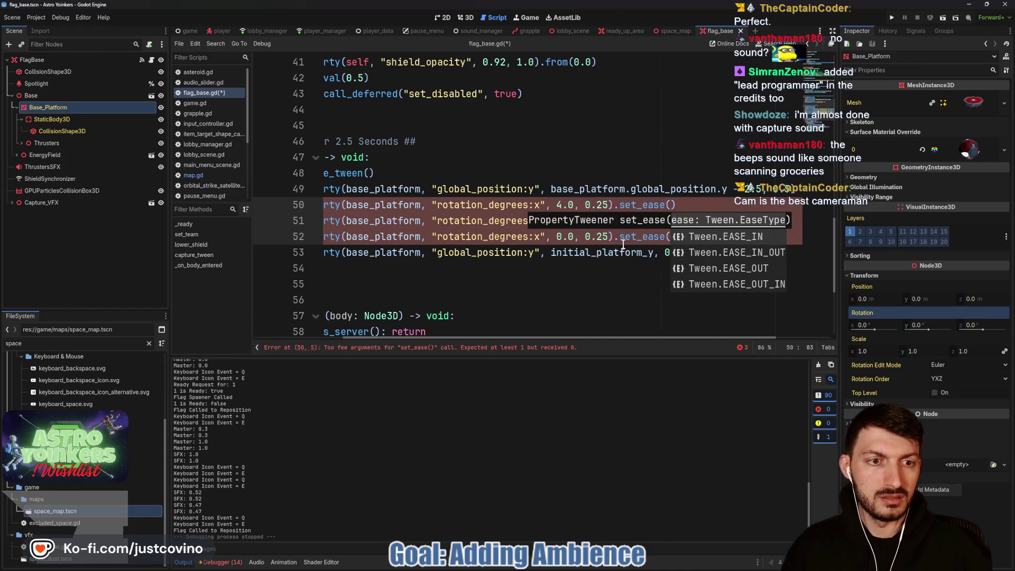
key(Down)
key(Return)
click(770, 252)
key(ctrl+s)
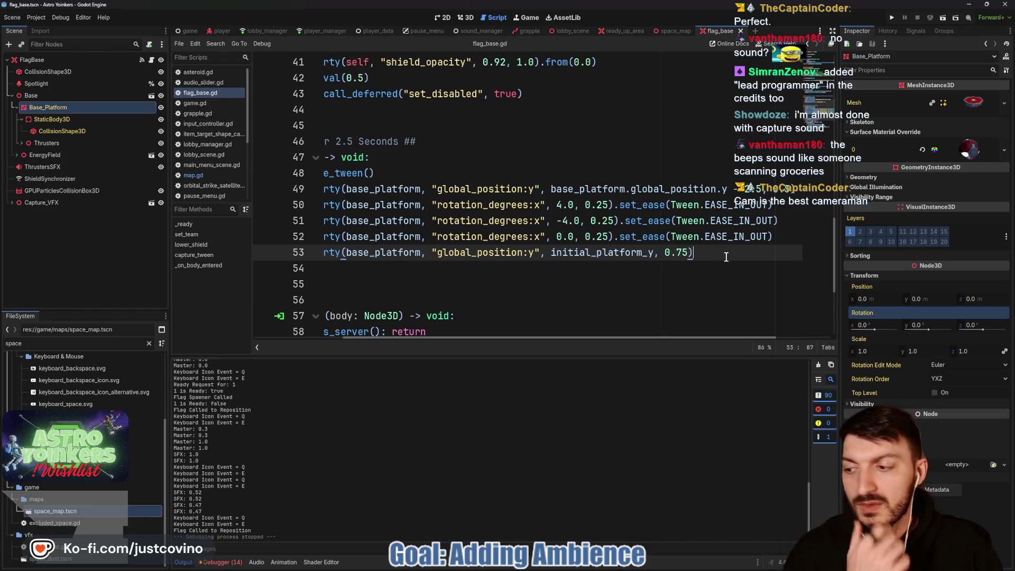
- Append a .set_trans call to the rising position tween on line 49, remove blank line 55, and save
key(Up)
key(Up)
key(Up)
key(End)
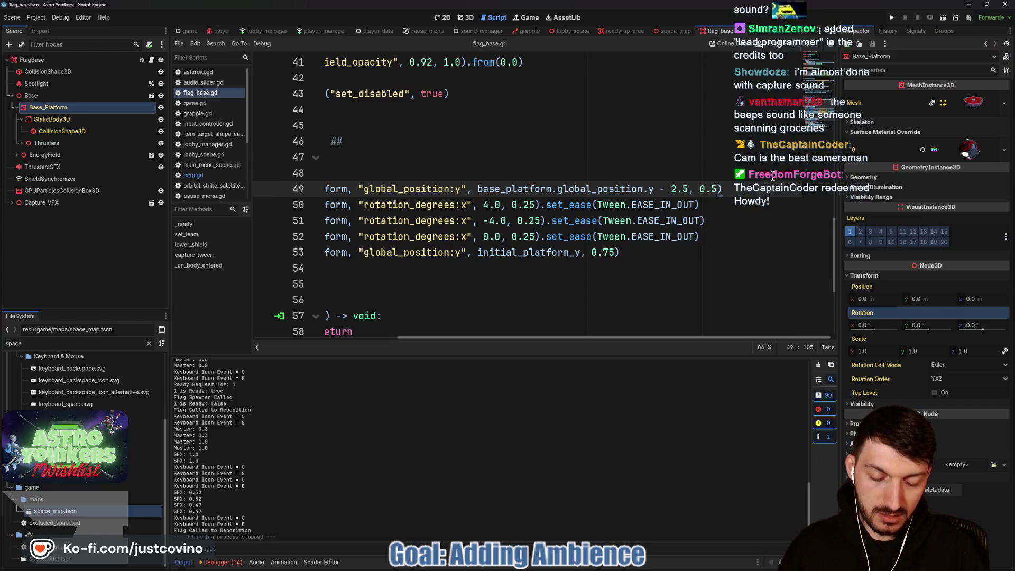
text(.set_tra)
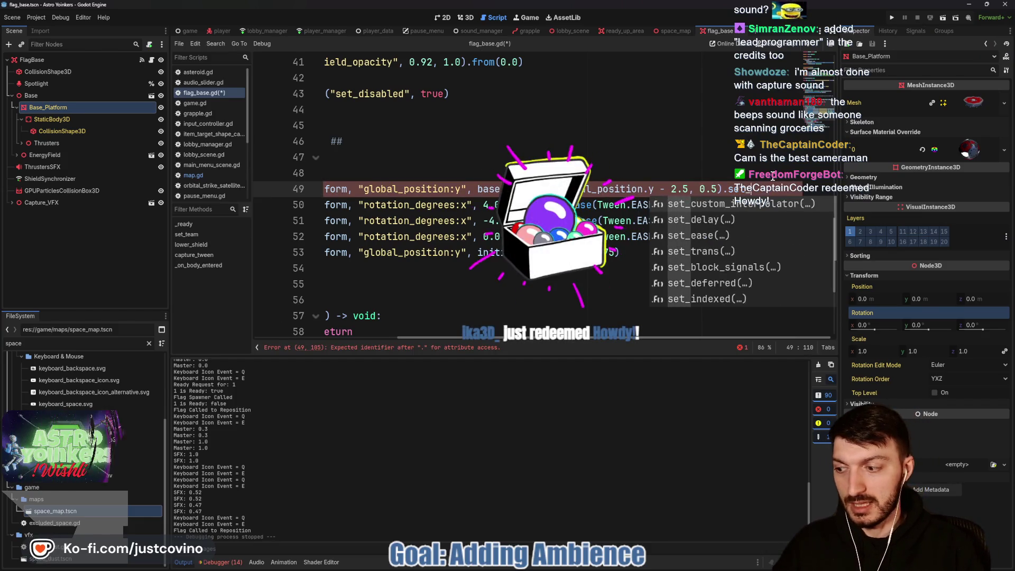
key(Return)
key(Return)
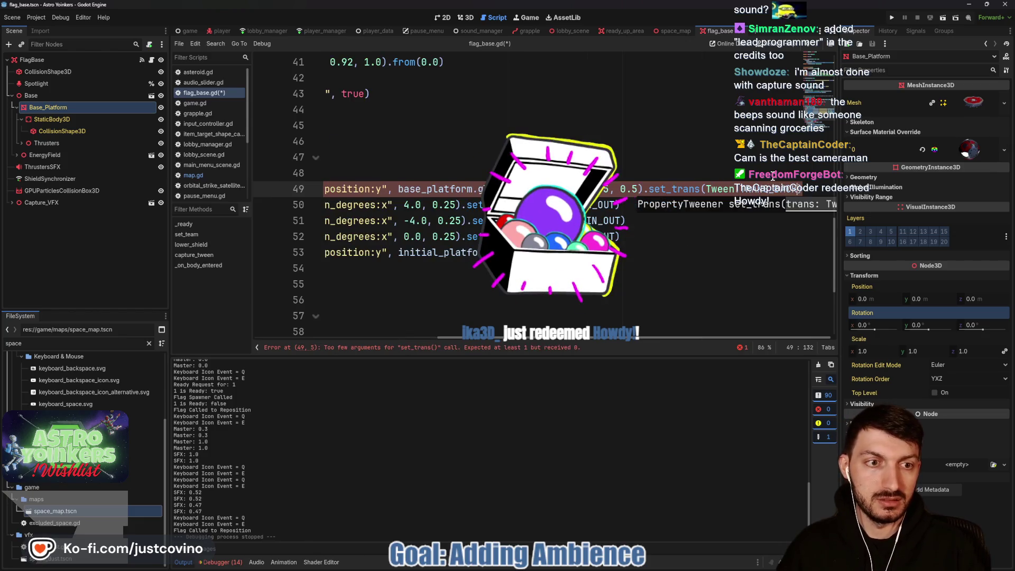
click(673, 254)
key(ctrl+s)
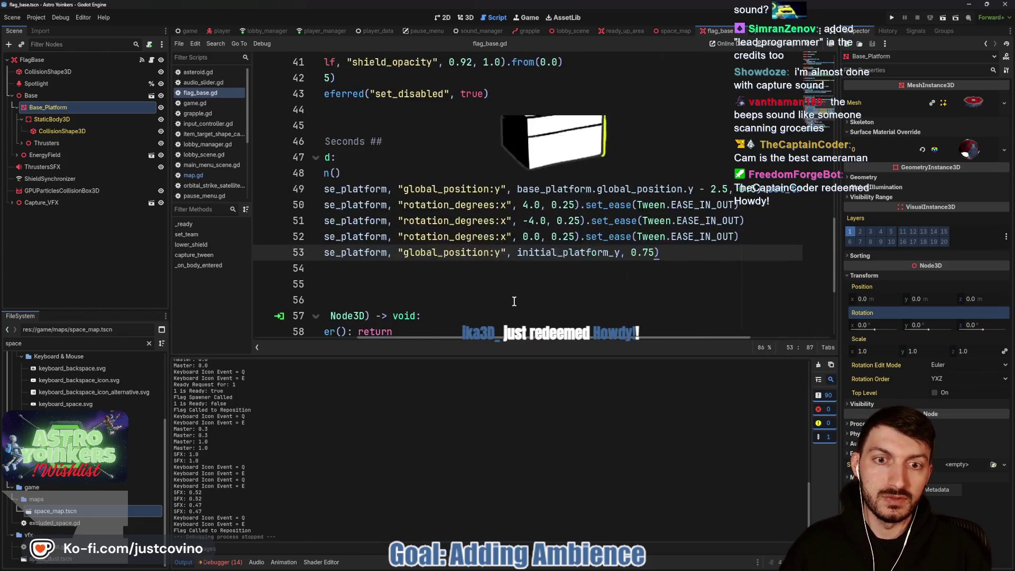
click(379, 288)
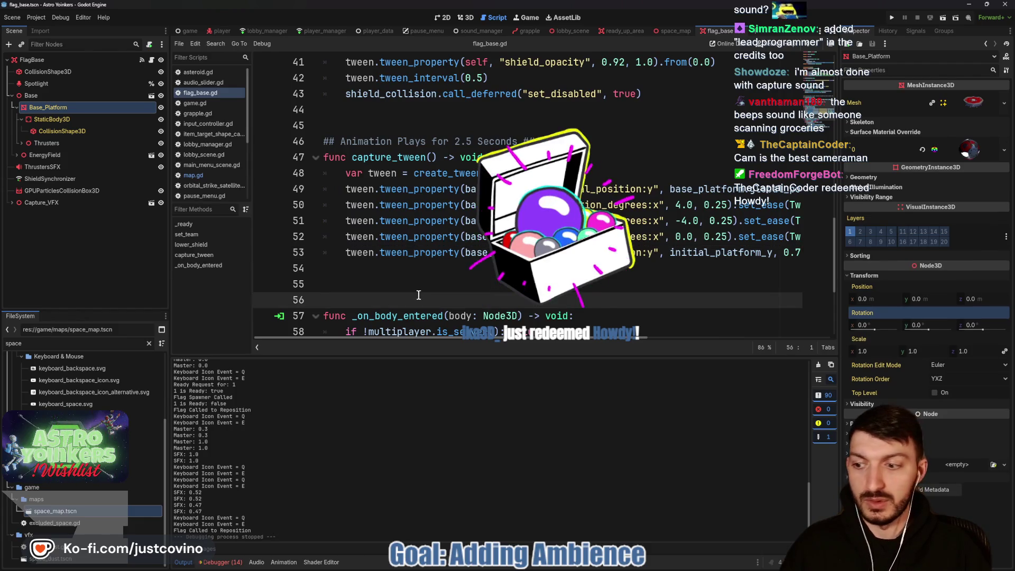
key(BackSpace)
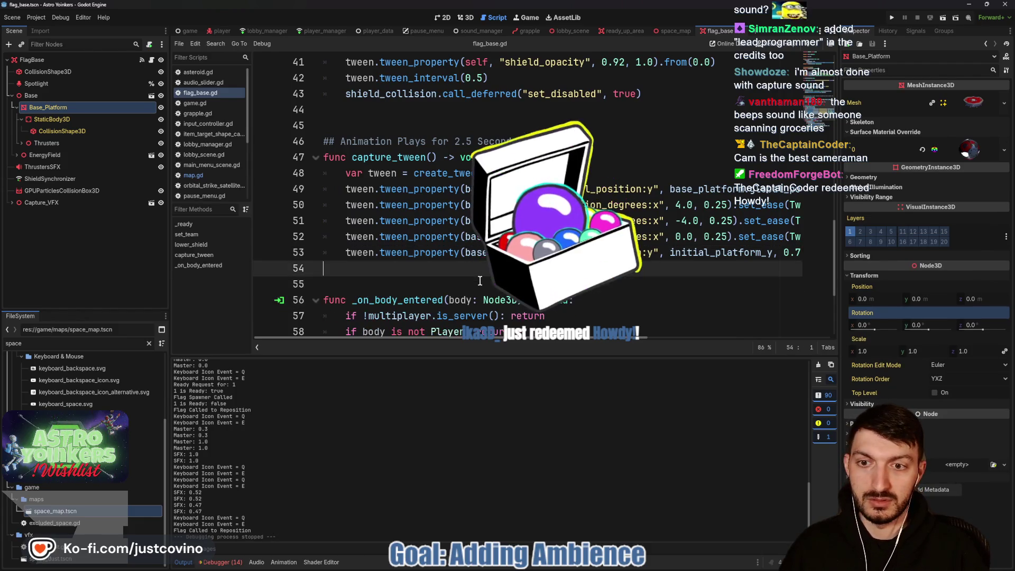
key(ctrl+s)
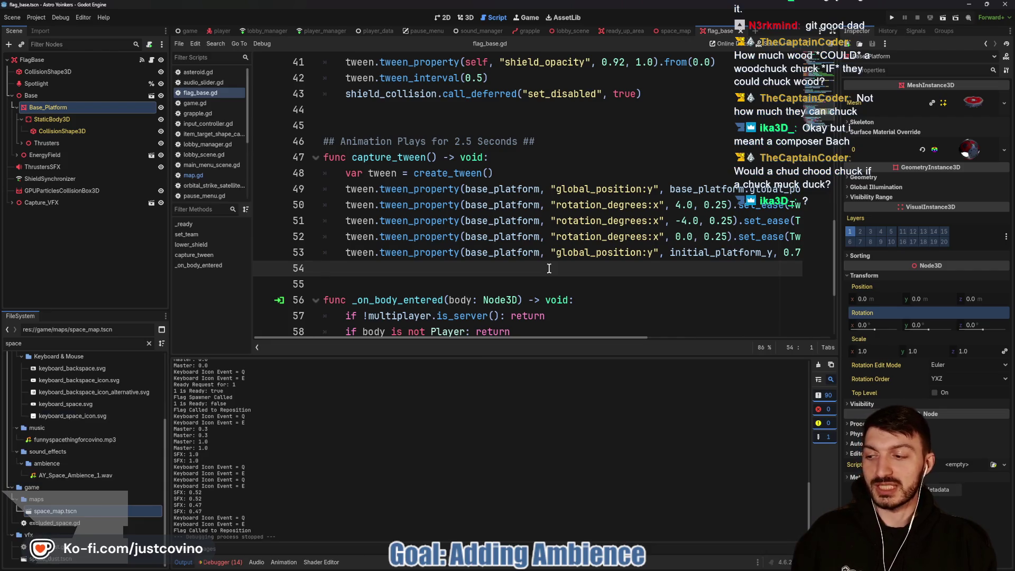
- Save the flag_base scene and switch to GitHub Desktop to view its two changed files
key(ctrl+s)
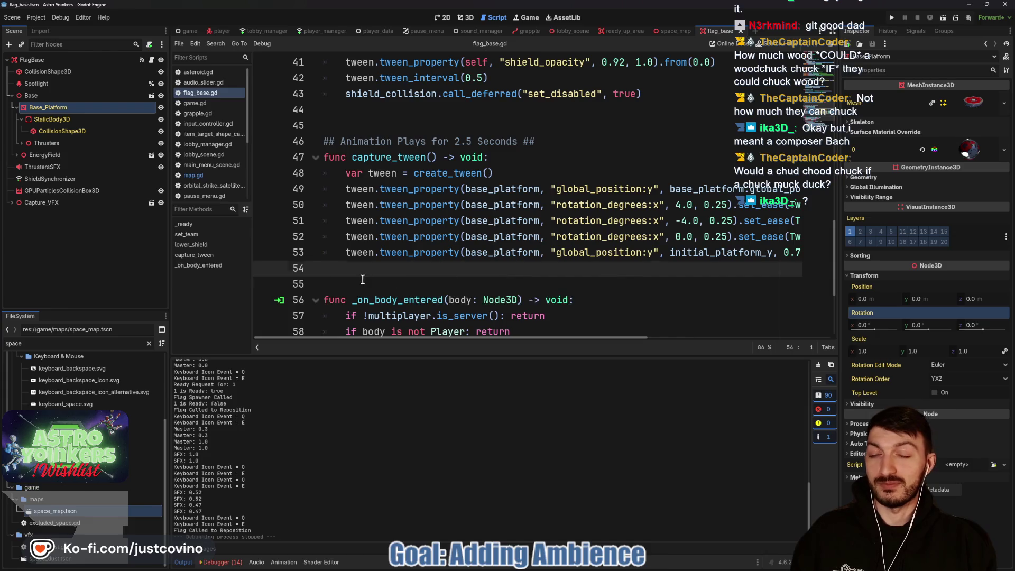
key(ctrl+s)
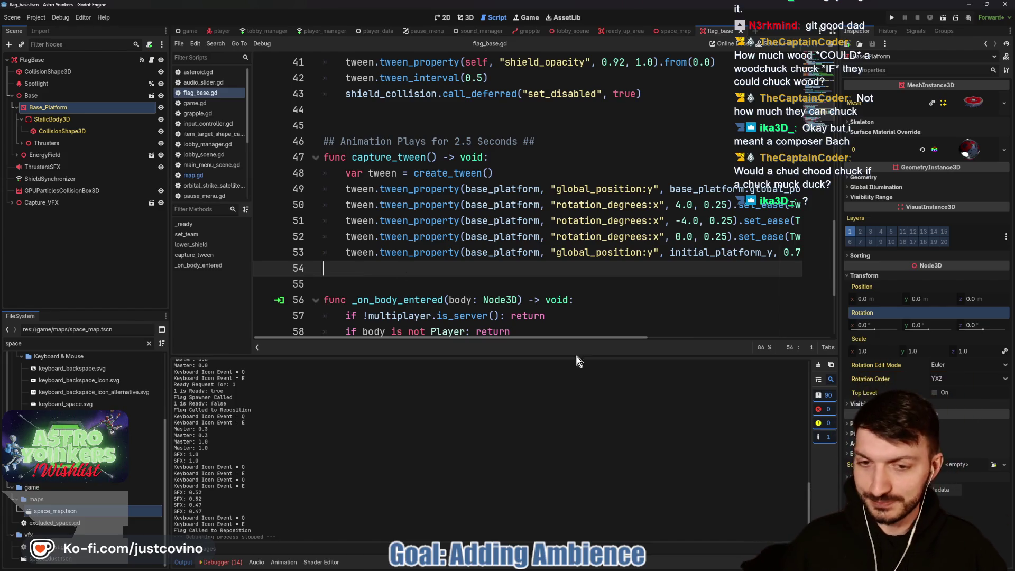
key(alt+Tab)
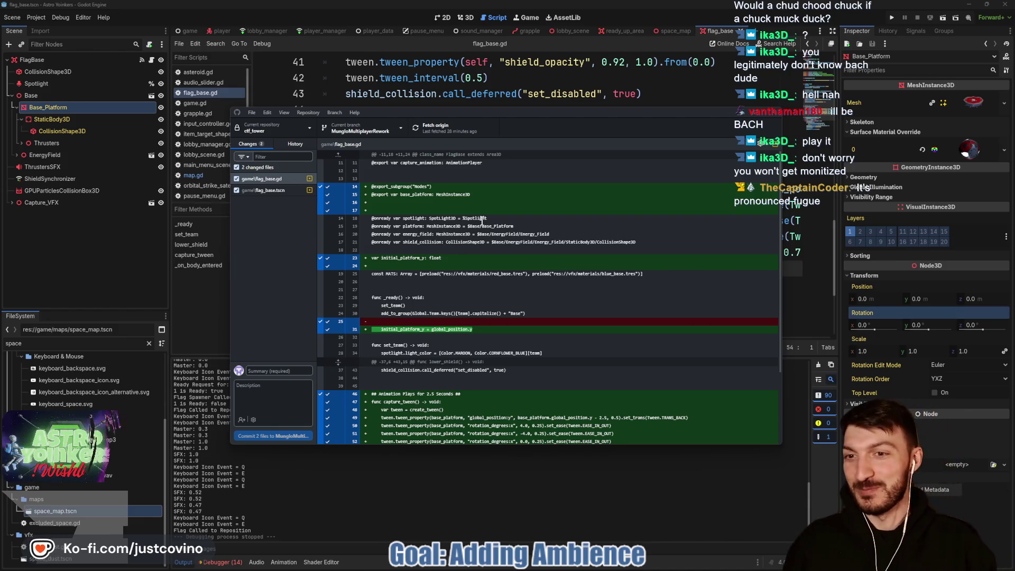
- Commit the flag_base.gd and flag_base.tscn changes as 'flag base jiggle', push to origin, and return to Godot
click(284, 370)
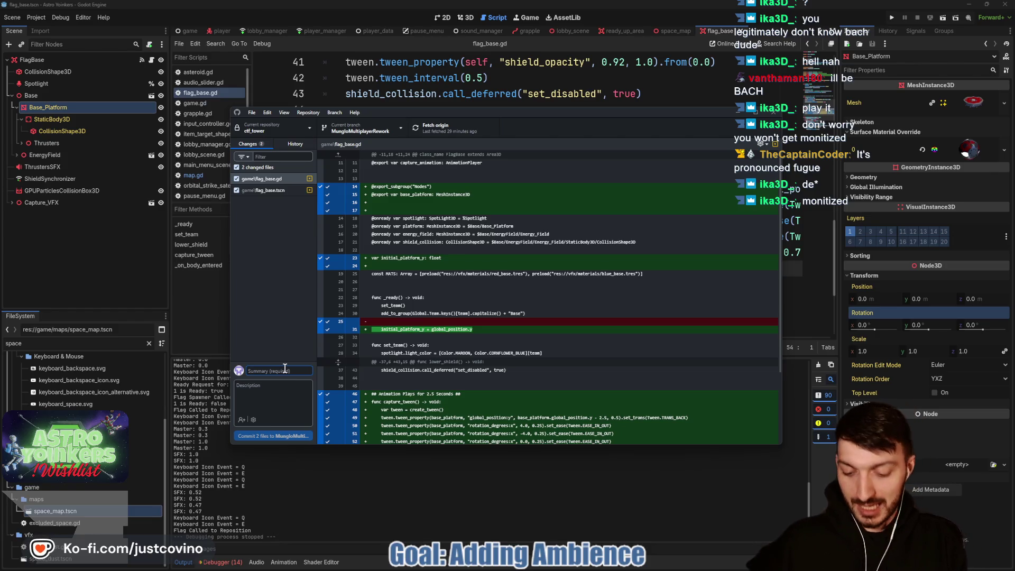
text(flag base jiggle)
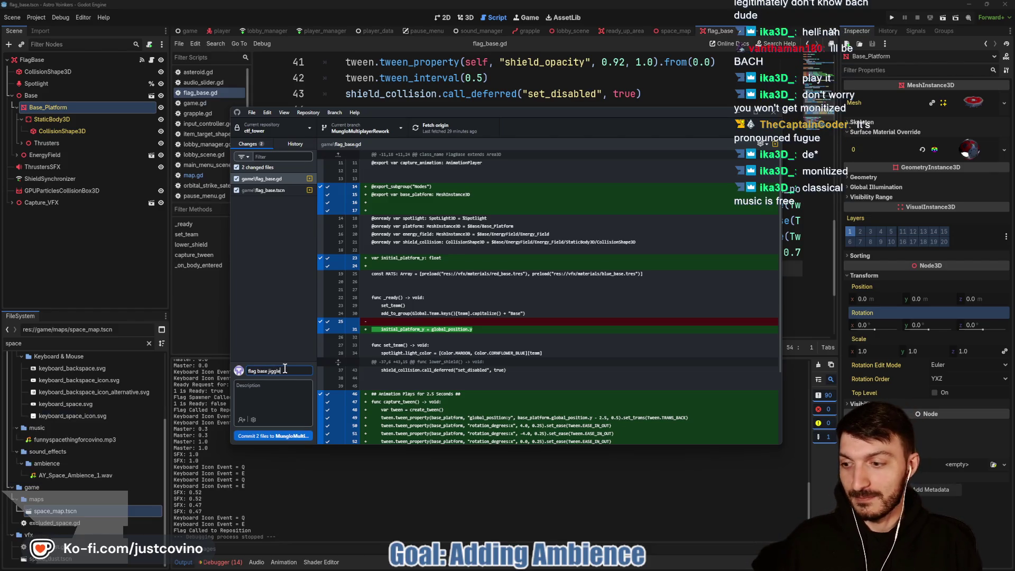
click(290, 439)
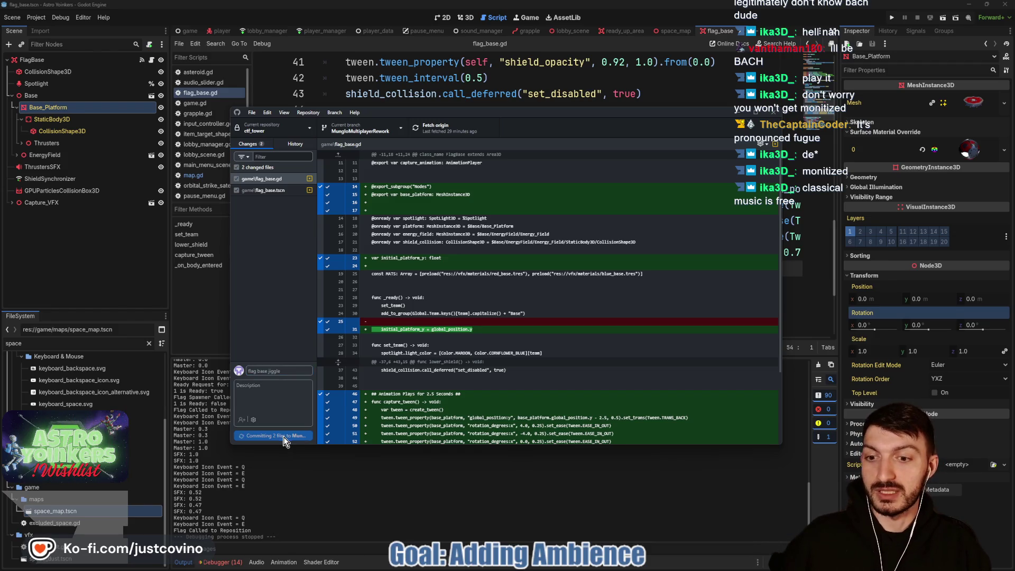
click(630, 221)
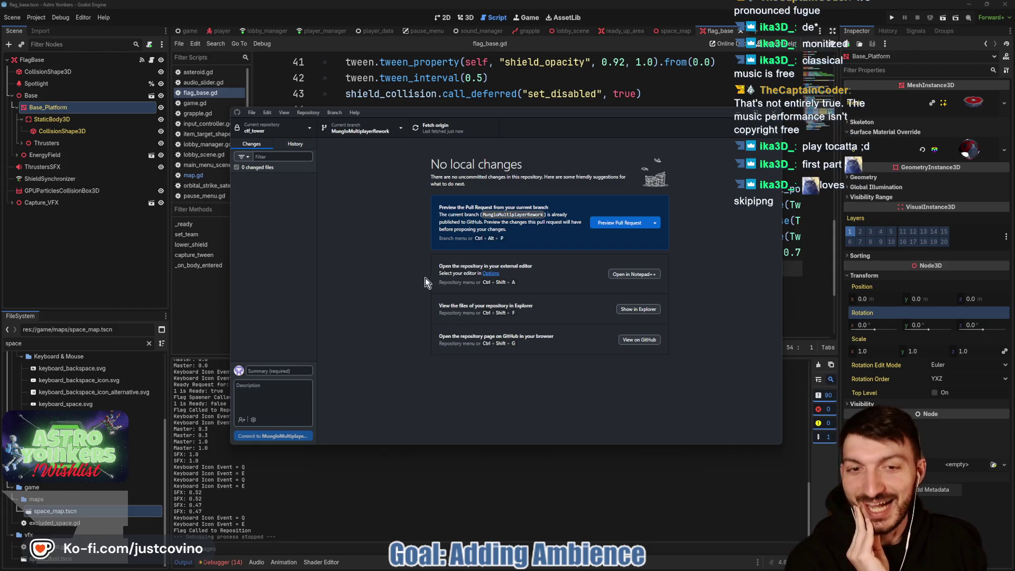
click(295, 455)
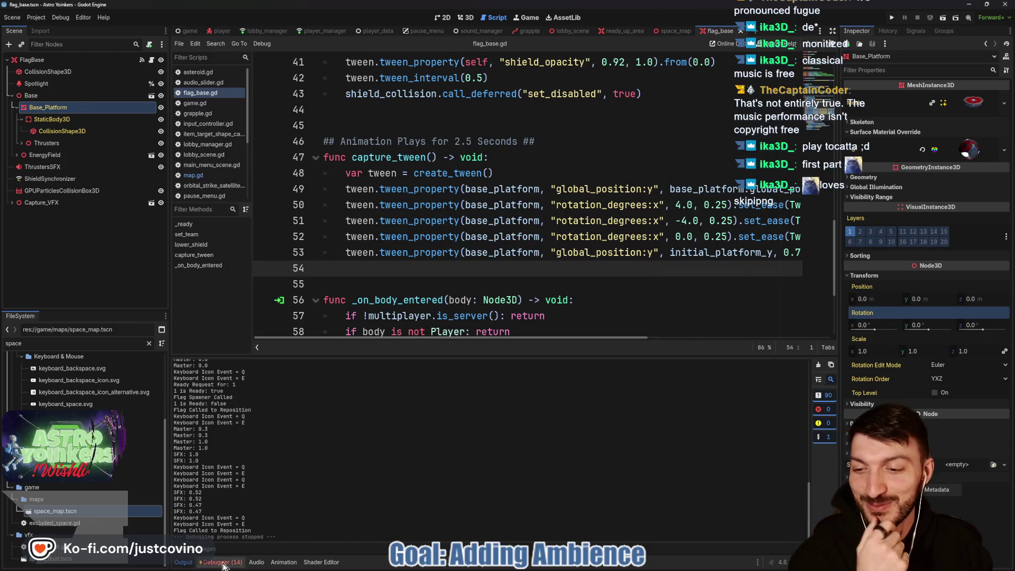
- Collapse the Debugger panel, then open Project Settings and select the 0.0.09 Version field
click(183, 562)
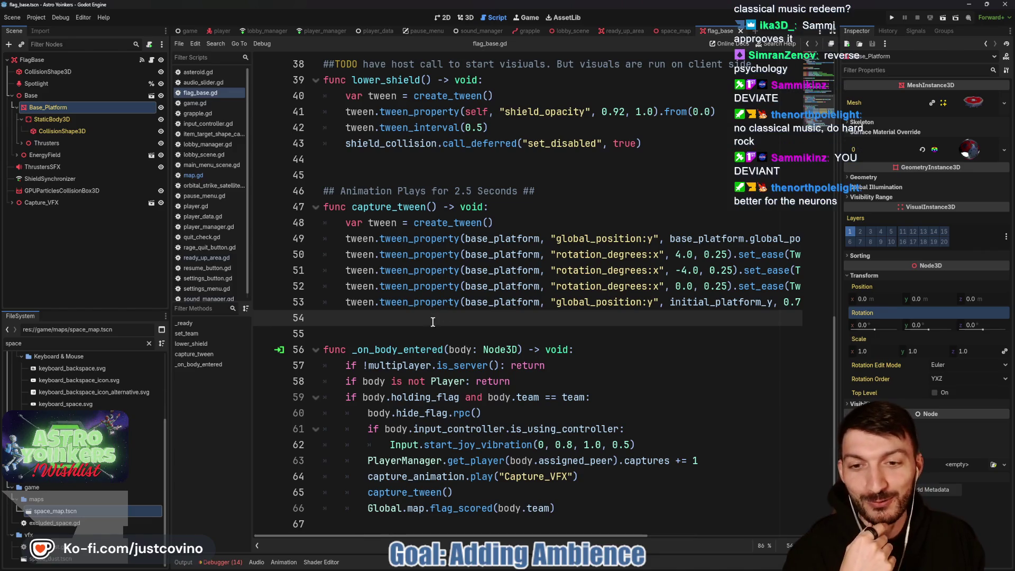
click(396, 337)
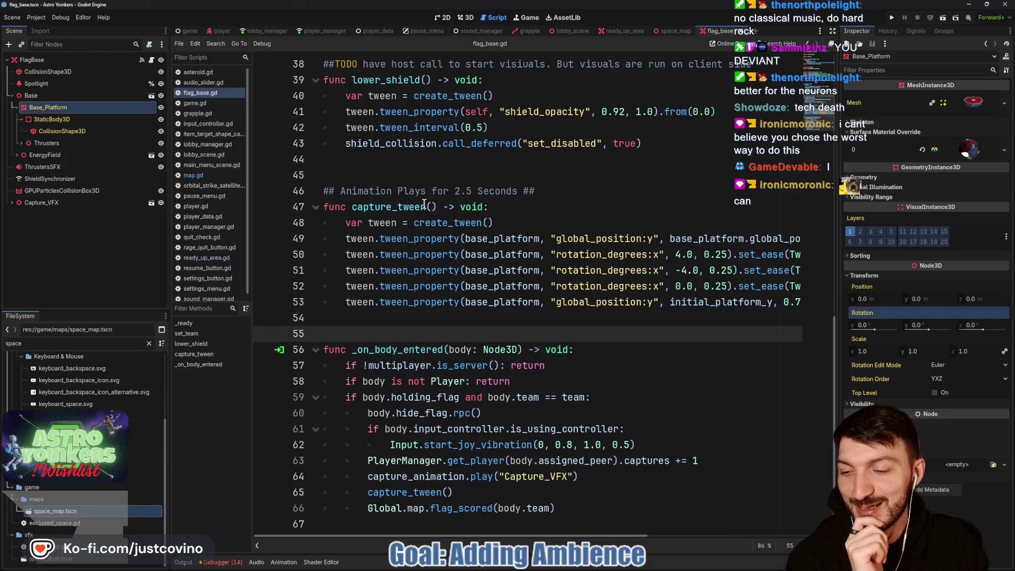
click(437, 317)
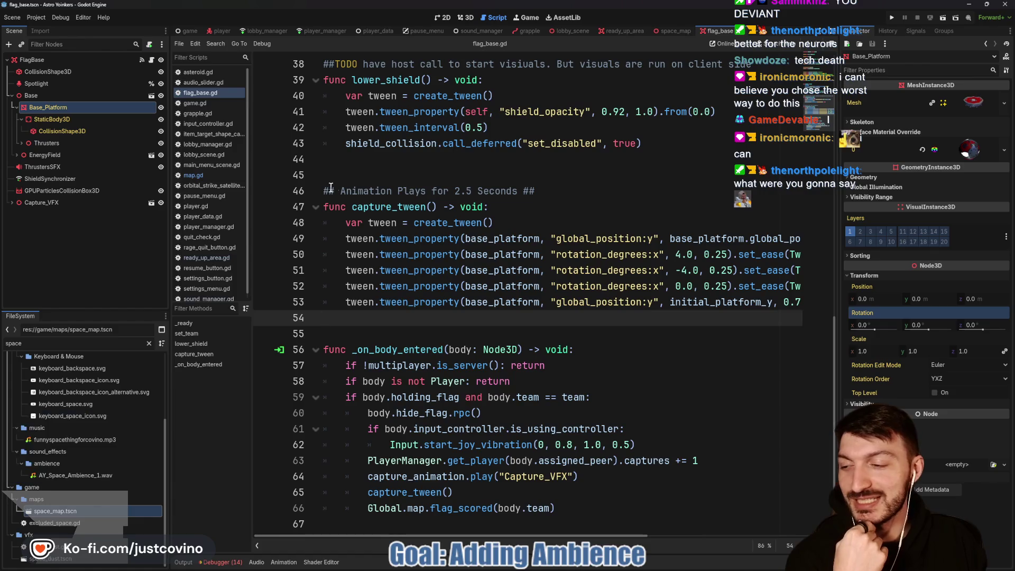
click(40, 15)
click(55, 28)
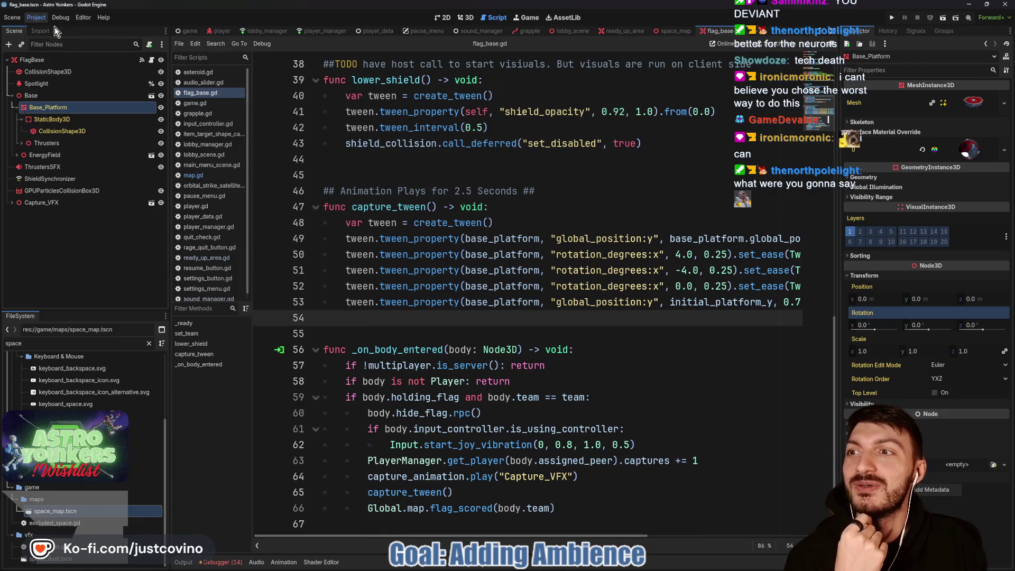
click(495, 228)
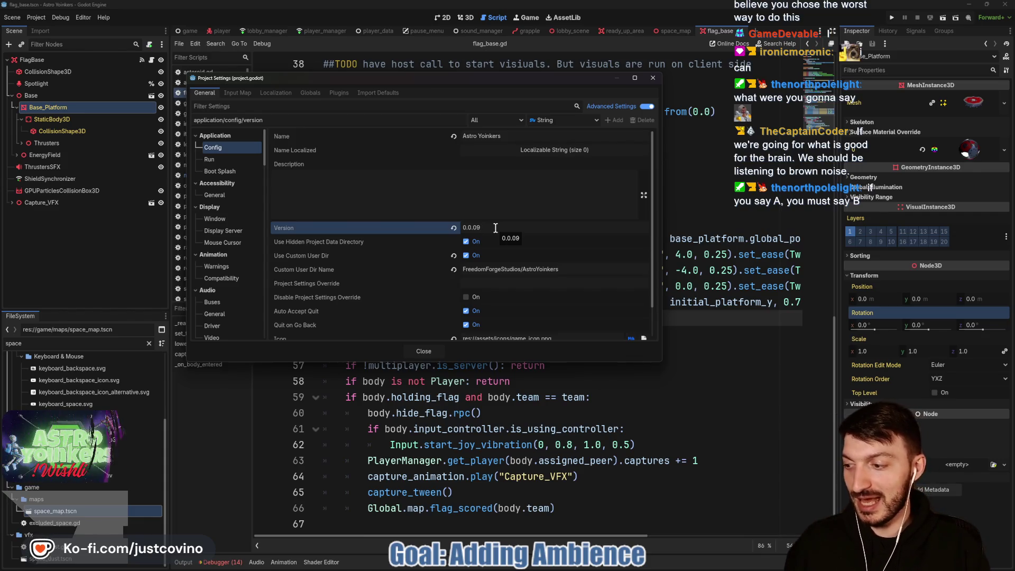
- Change the project Version to 0.0.1, close Project Settings, and save
key(BackSpace)
text(1)
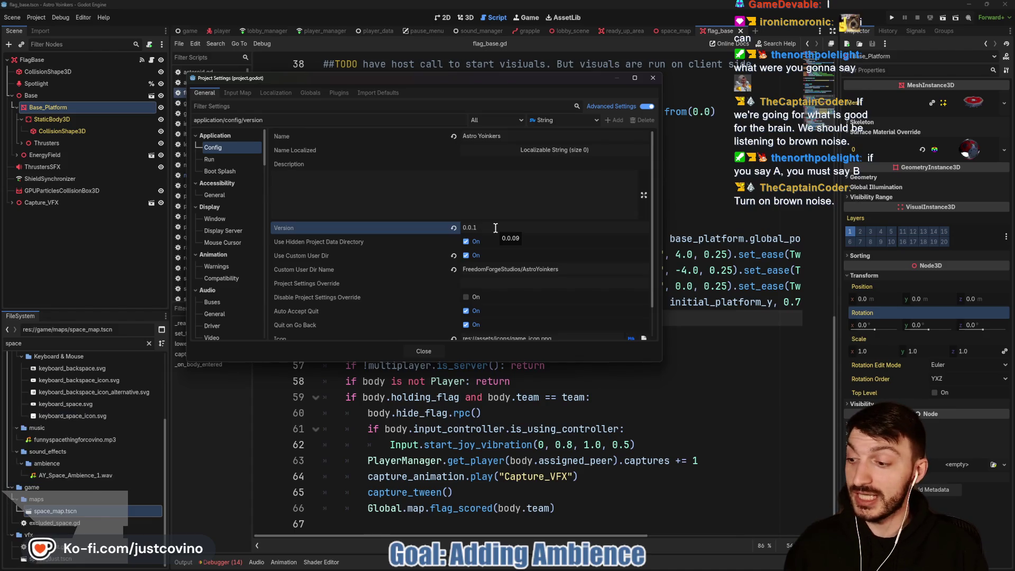
key(BackSpace)
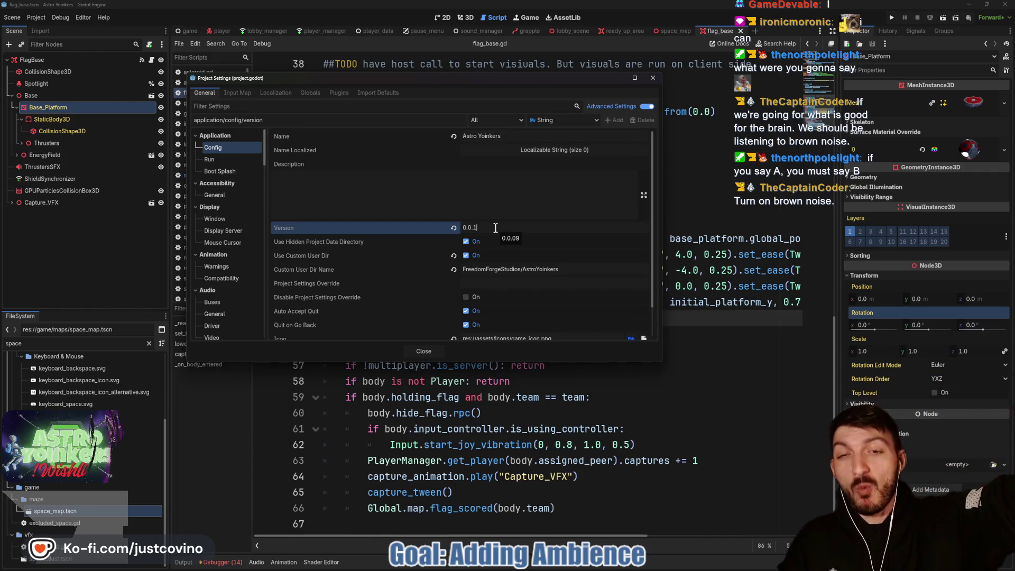
text(1)
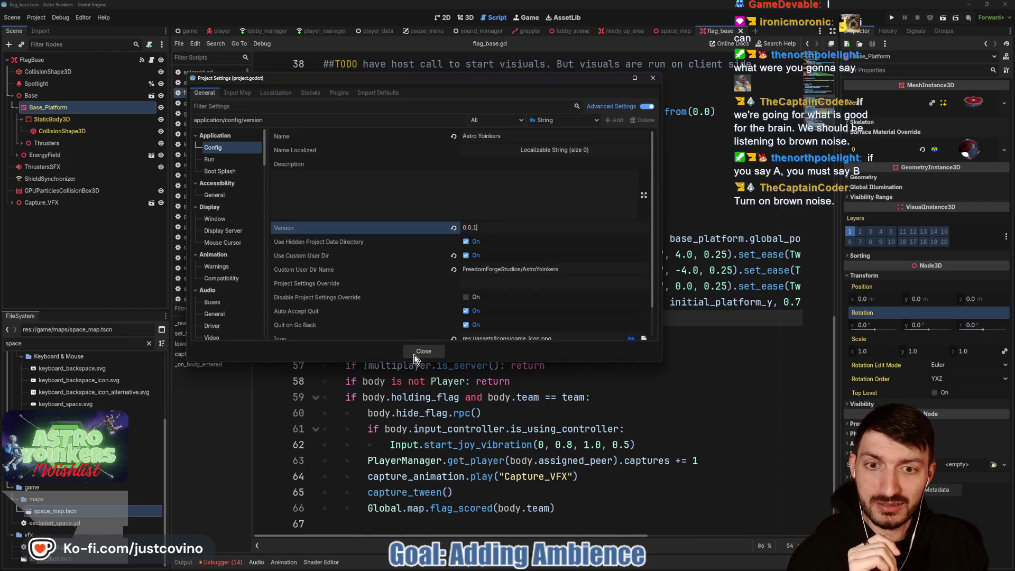
click(365, 181)
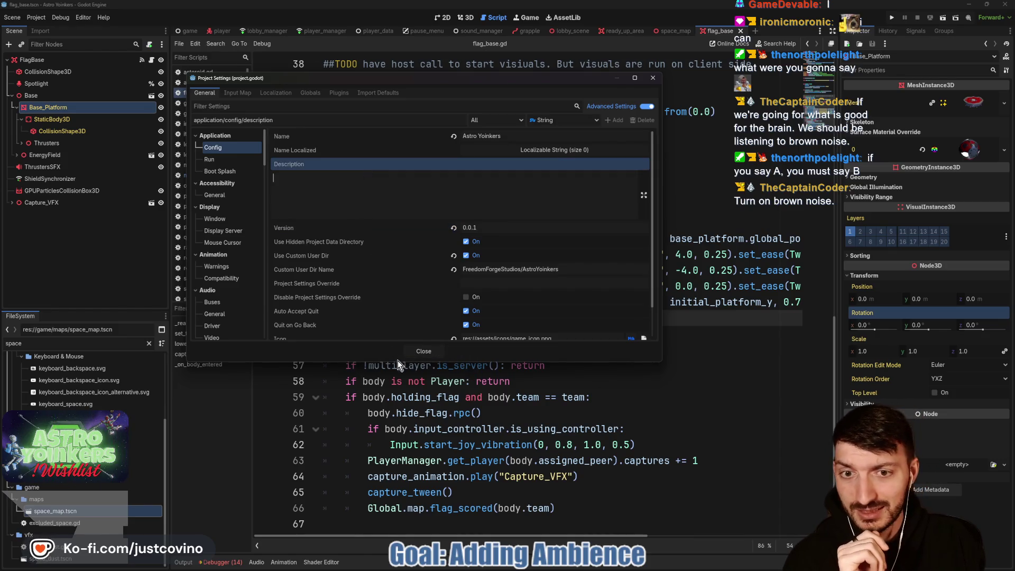
click(421, 355)
click(532, 174)
key(ctrl+s)
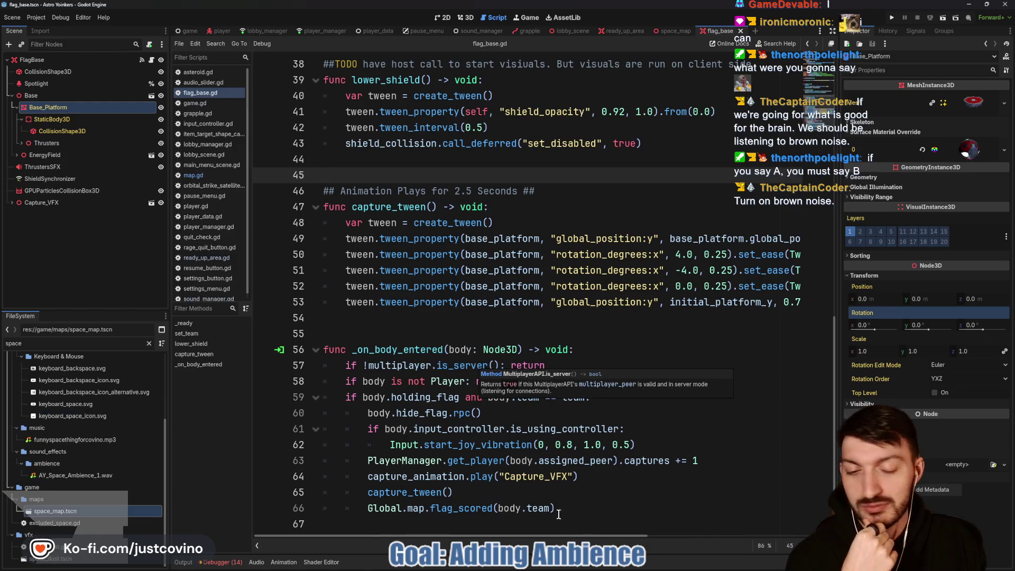
- Glance at the Astro Yoinkers store page, then mark the empty lines below capture_tween in the script
mouse_move(599, 567)
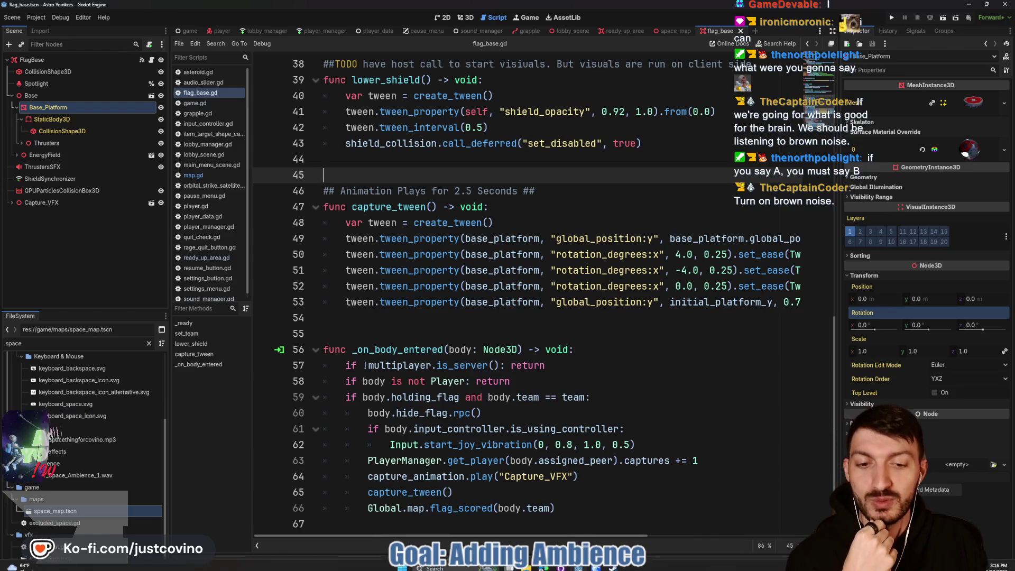
click(613, 568)
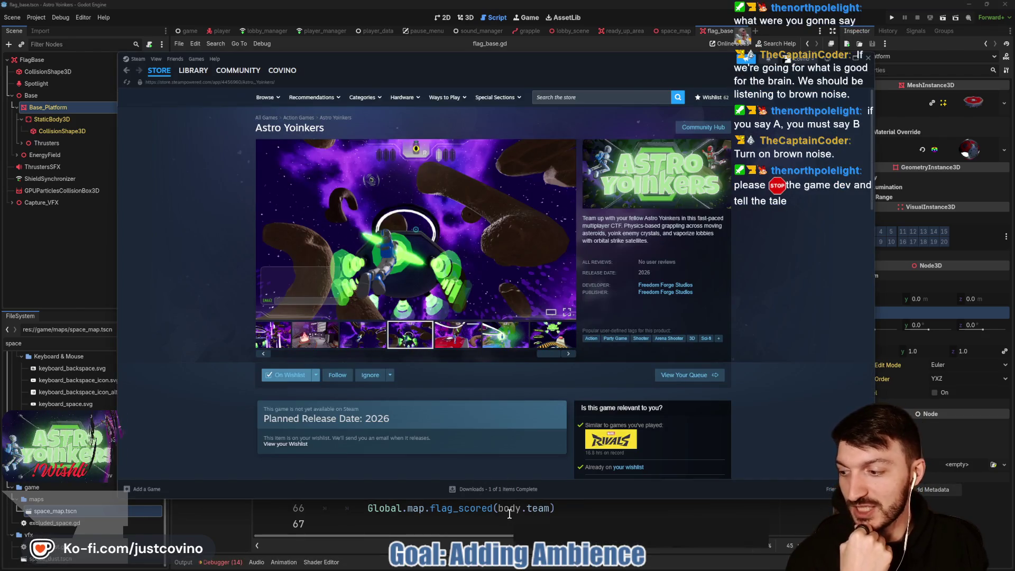
click(409, 516)
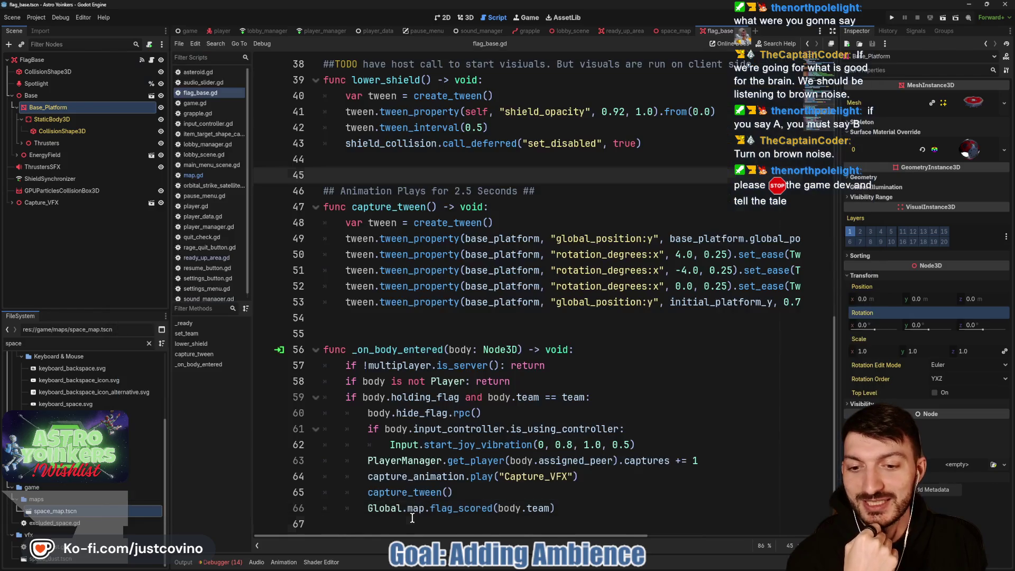
click(407, 322)
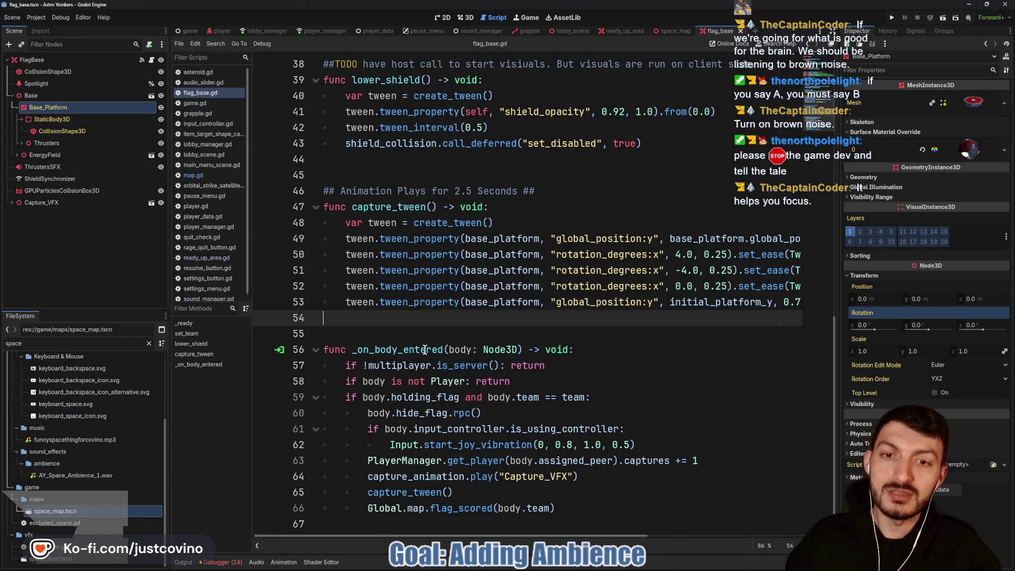
drag(275, 315, 603, 314)
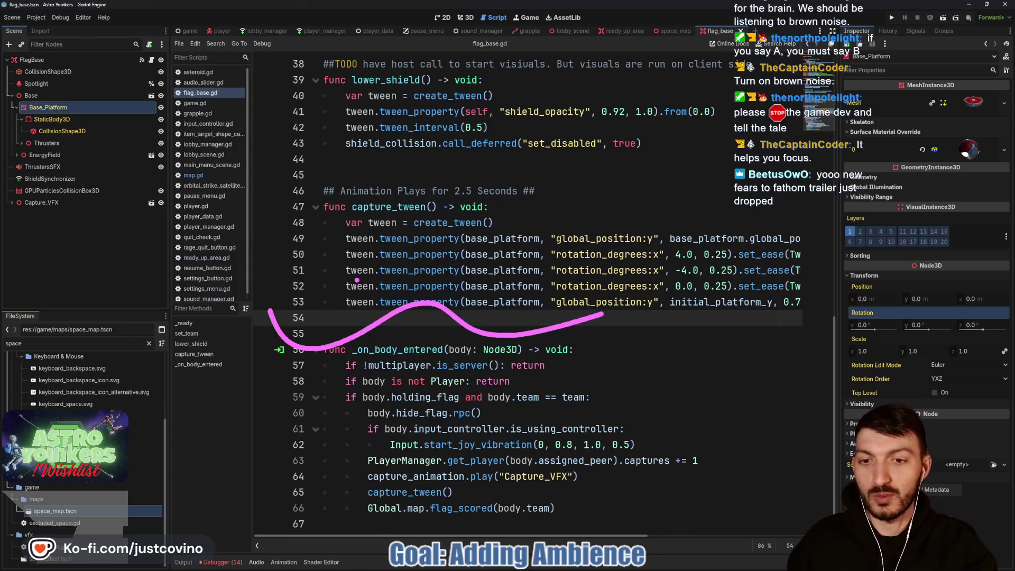
key(Escape)
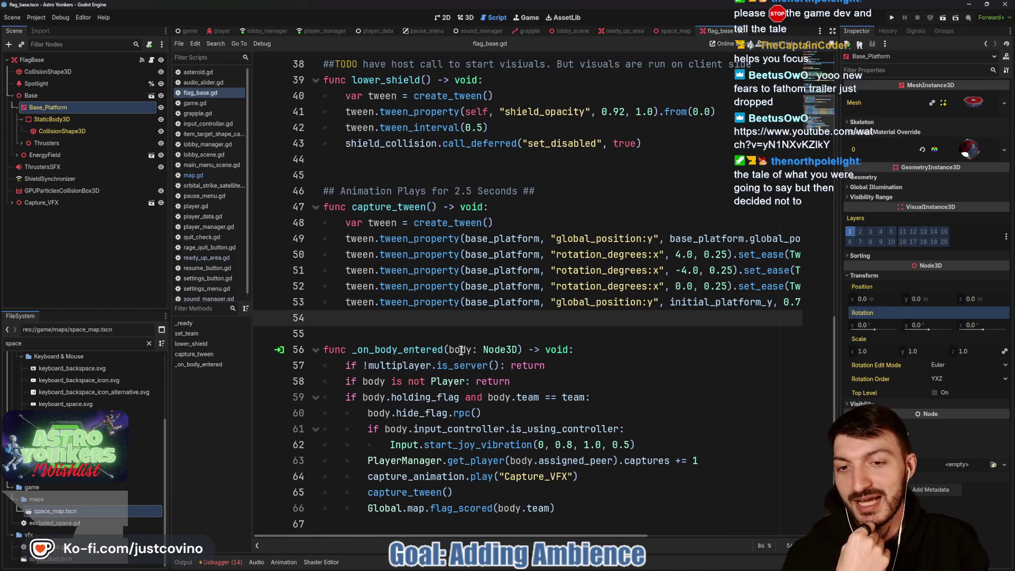
click(405, 333)
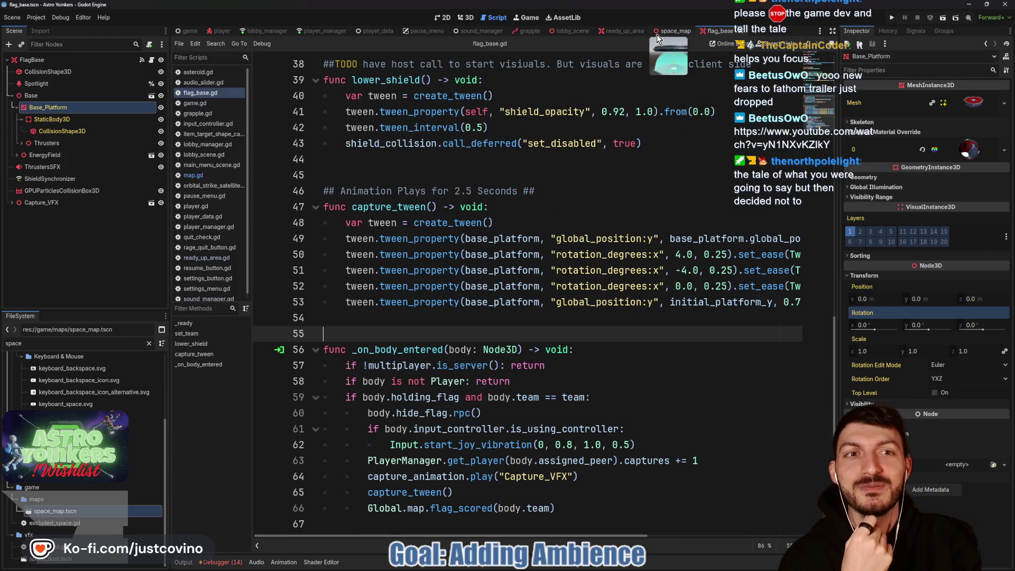
- Look over map.gd in space_map, open game.gd, then bring up GitHub Desktop's project.godot change
click(671, 31)
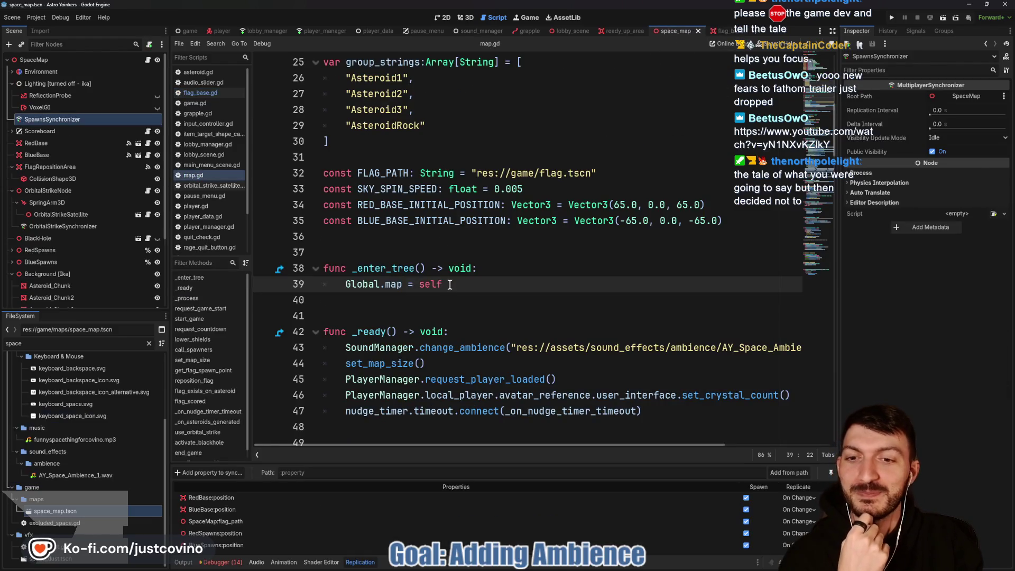
key(Down)
key(Down)
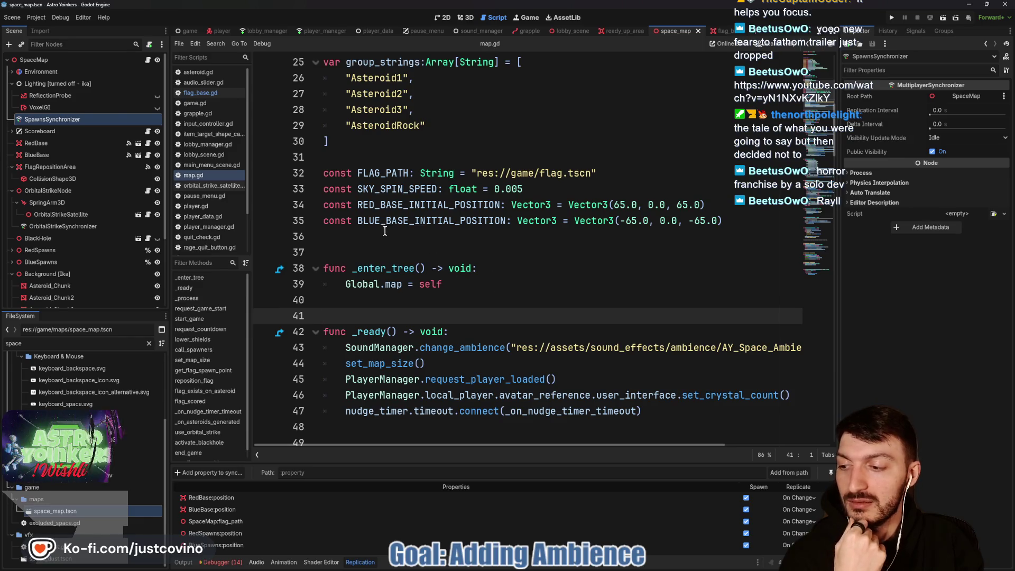
click(356, 238)
scroll(369, 256, up, 4)
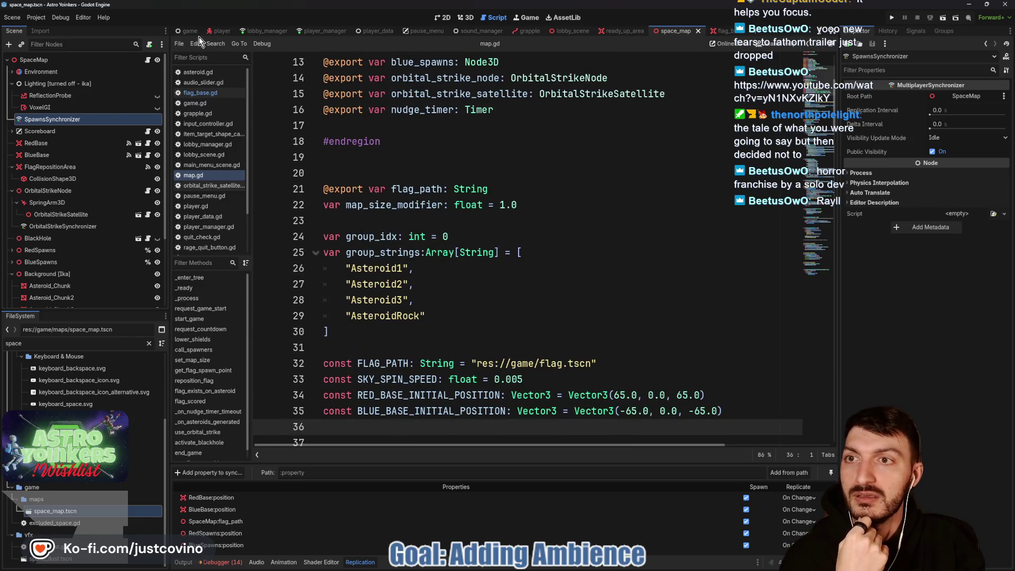
click(191, 31)
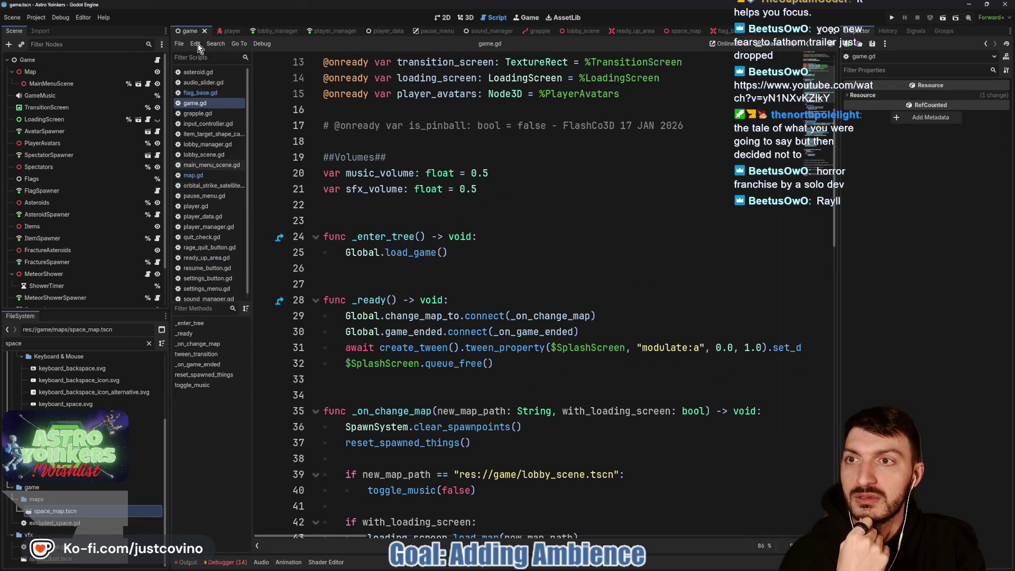
click(563, 567)
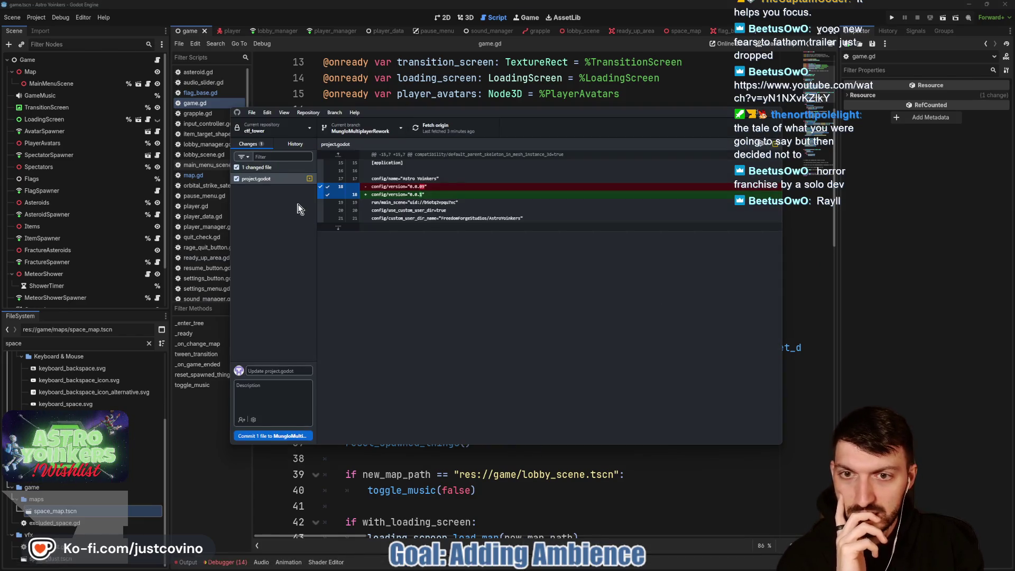
- Commit the project.godot version bump as 'Version Update', push it to origin, and return to game.gd
click(275, 368)
text(Versio)
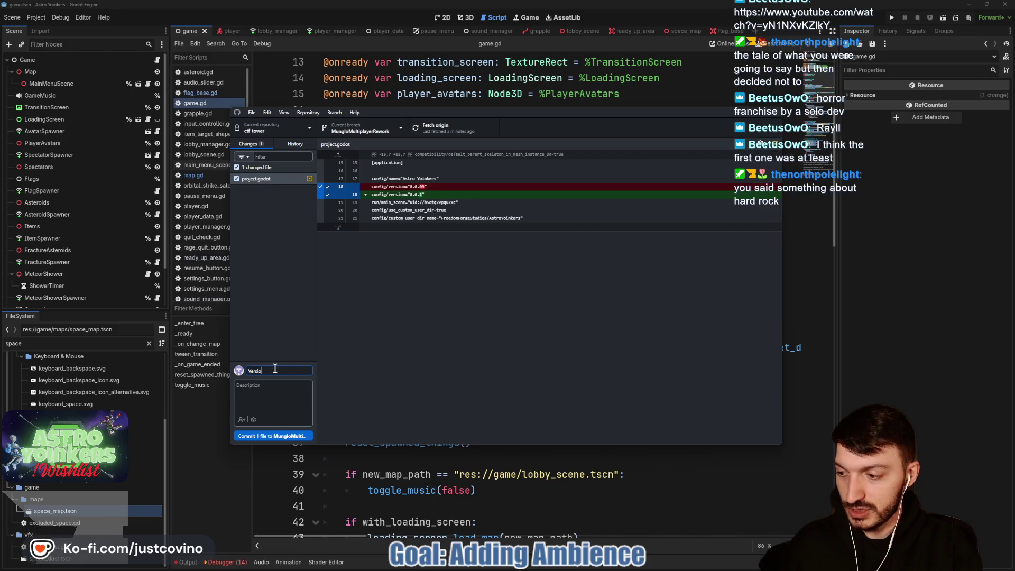
text(n Update)
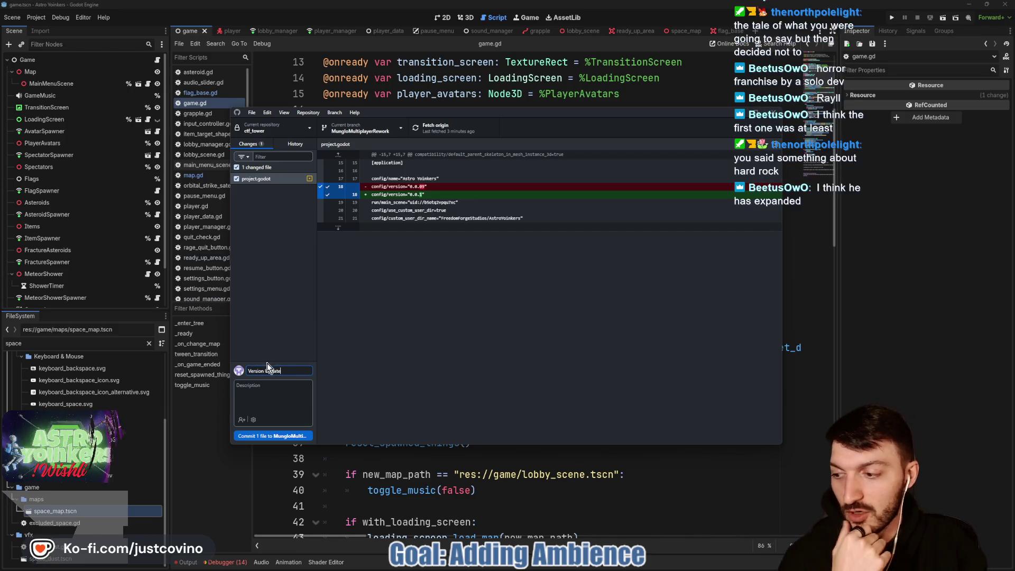
click(275, 436)
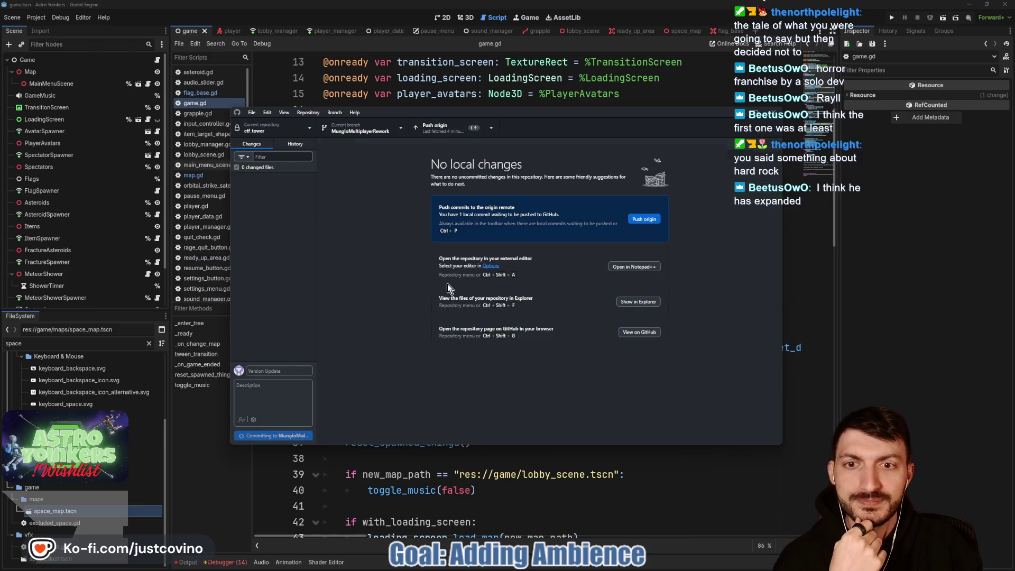
click(654, 222)
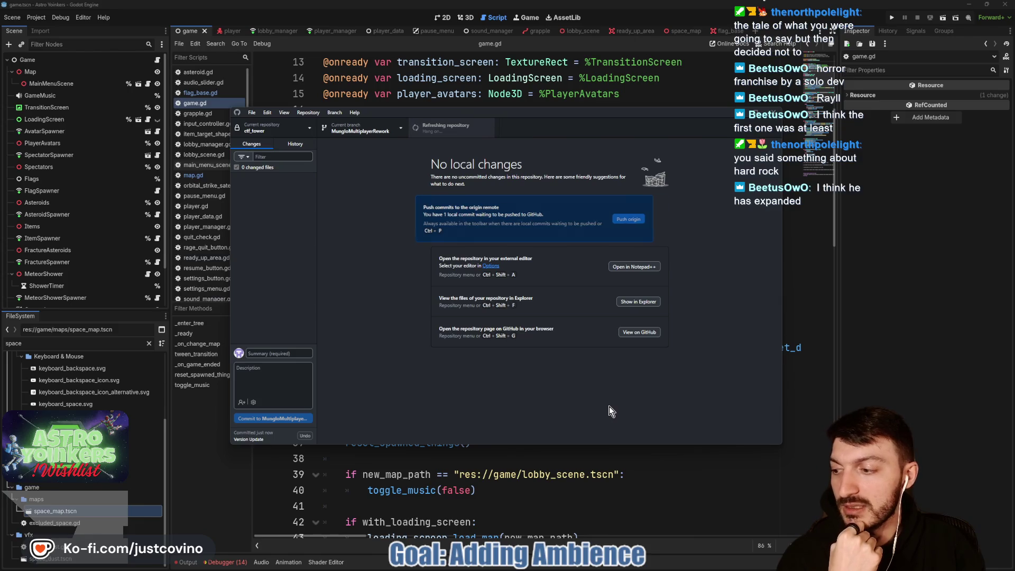
click(608, 473)
click(409, 221)
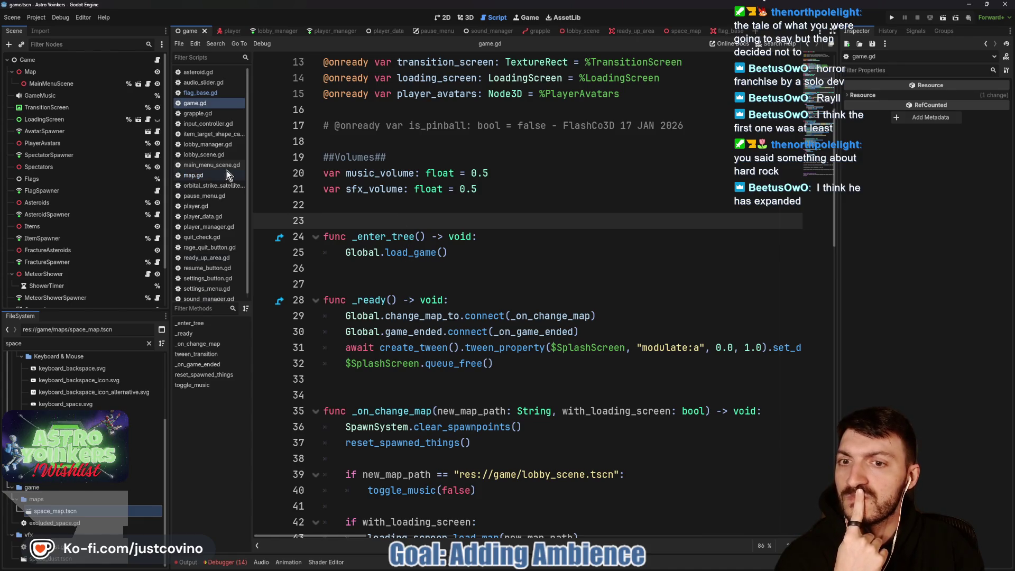
- Run the project, close the second instance window, and host a lobby to load into the hangar
click(890, 19)
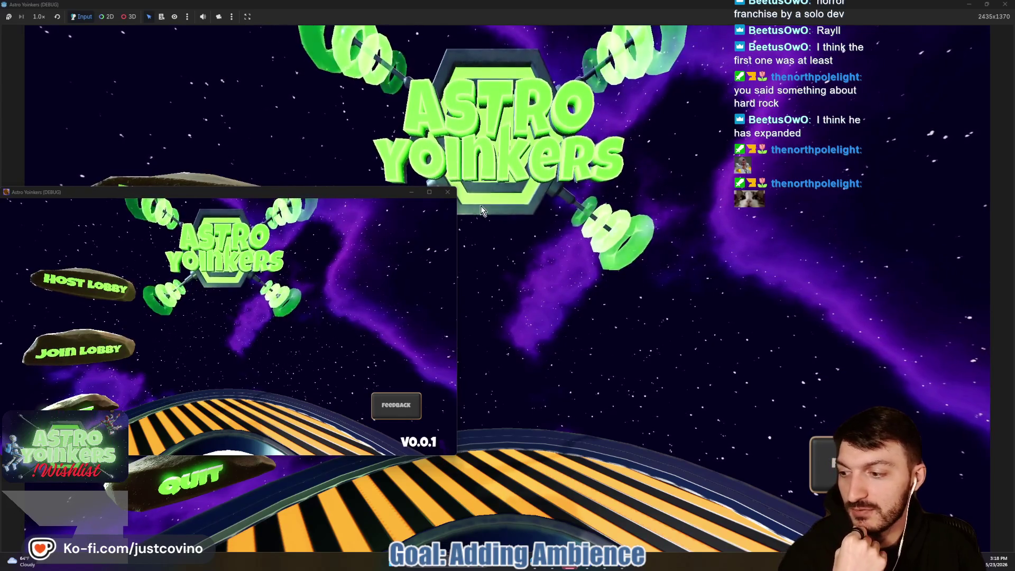
click(448, 192)
click(157, 200)
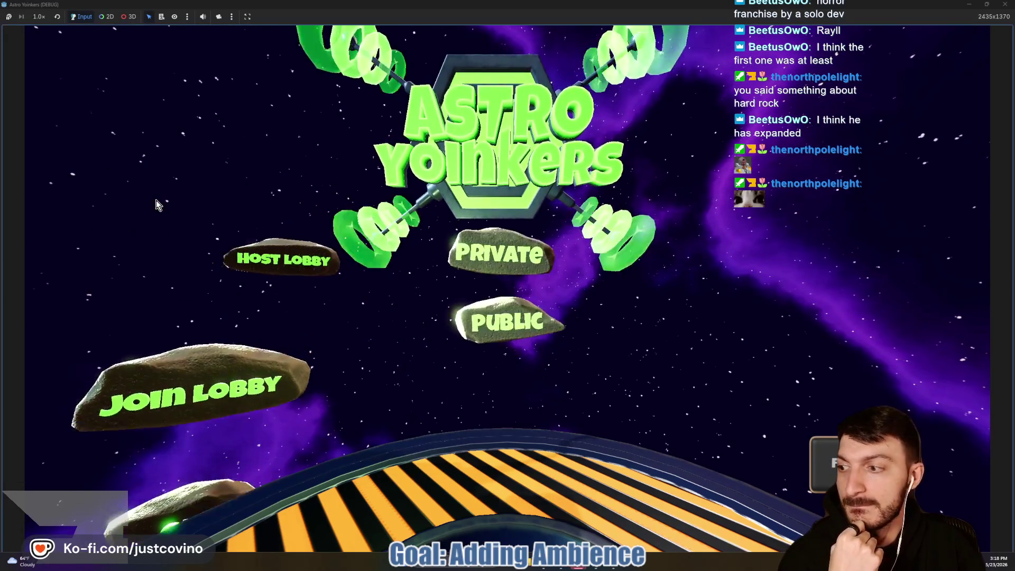
click(414, 192)
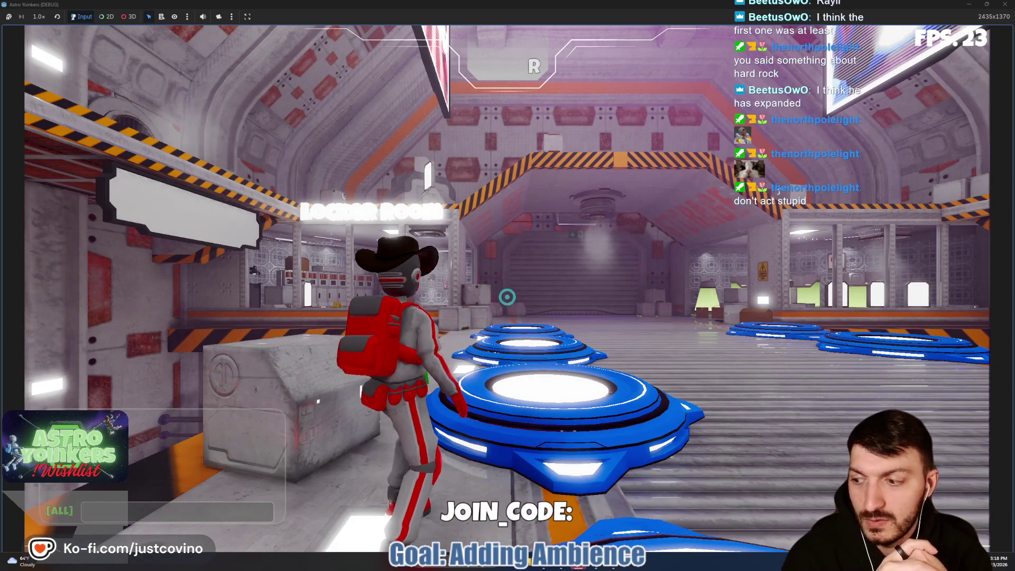
- Walk the character through the shutter corridor into the locker room and open customization with E
key(w)
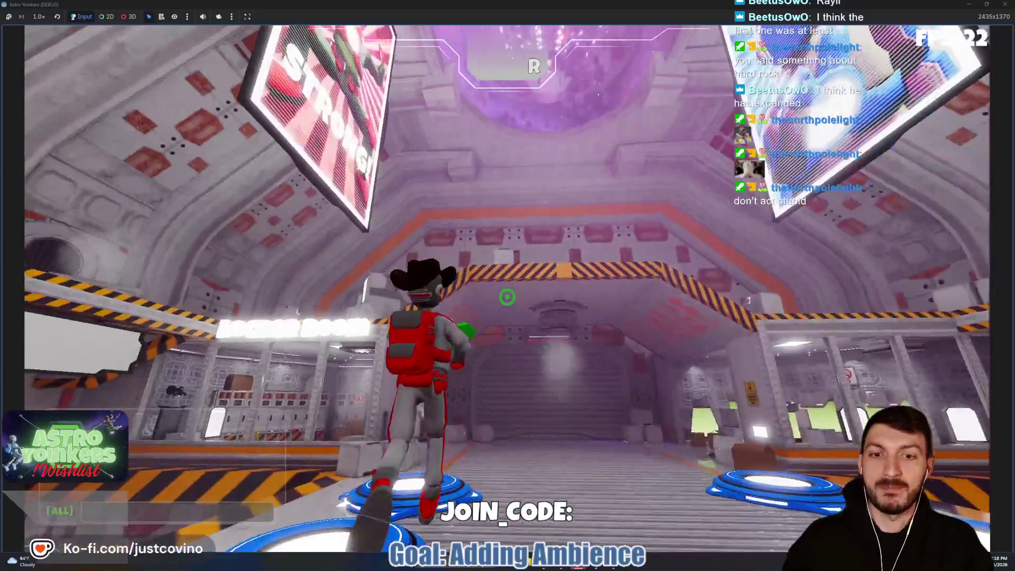
click(507, 297)
key(w)
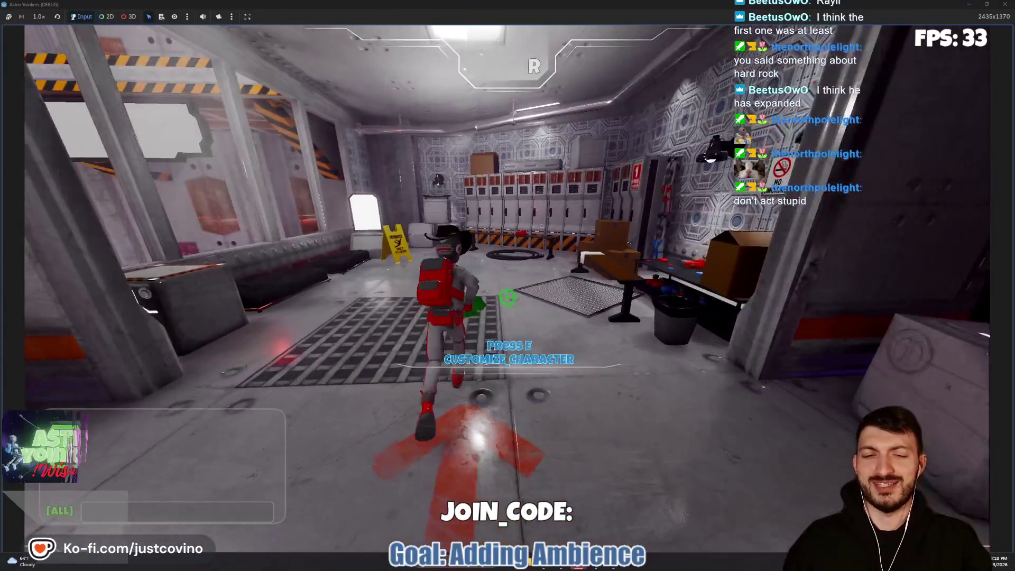
key(e)
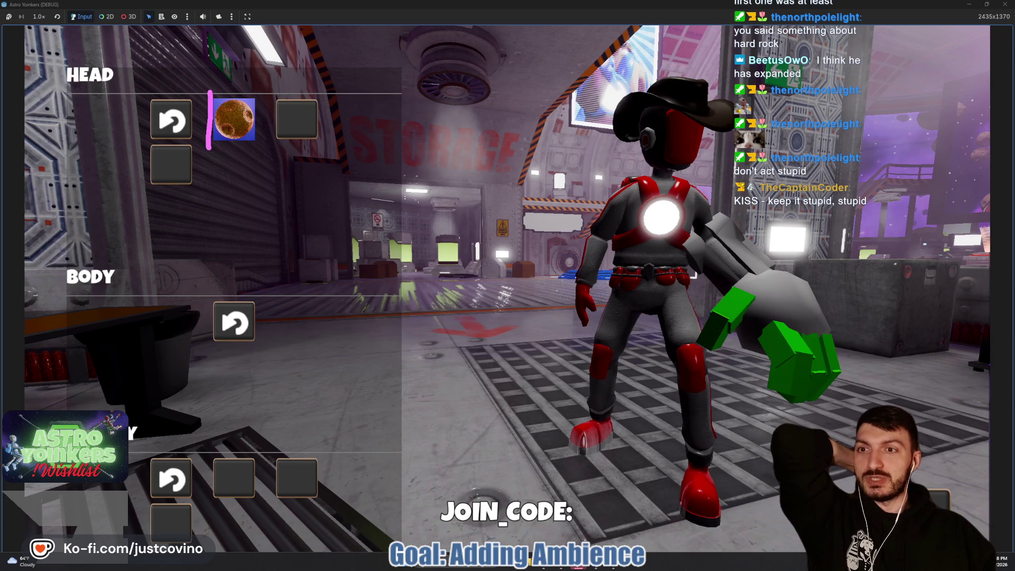
- Circle the empty head slots and box the BODY reset option with the screen pen
mouse_move(271, 96)
mouse_down()
mouse_move(338, 106)
mouse_move(280, 83)
mouse_up()
drag(171, 141, 230, 188)
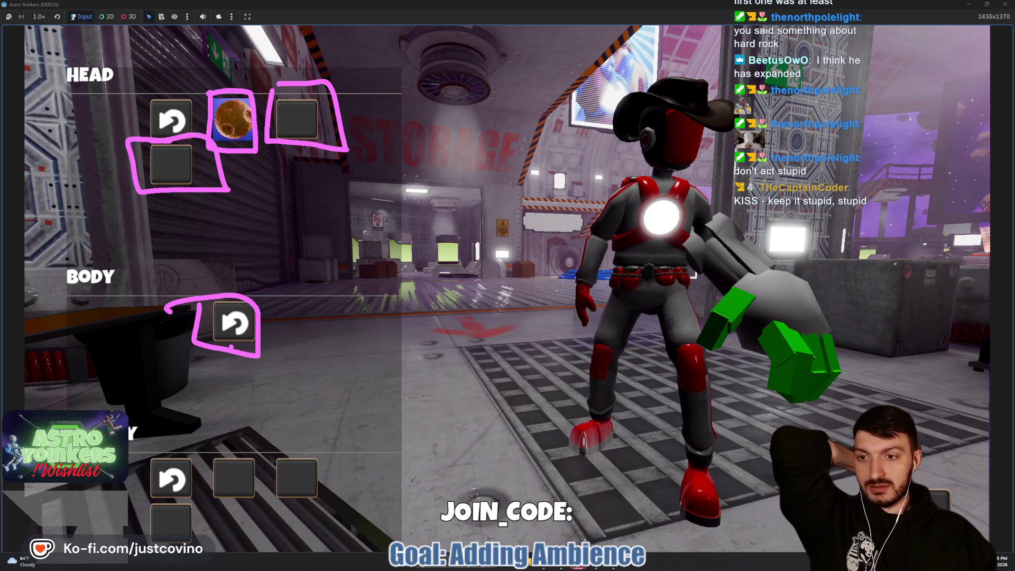
mouse_move(203, 310)
mouse_down()
mouse_move(289, 339)
mouse_move(190, 310)
mouse_move(293, 361)
mouse_up()
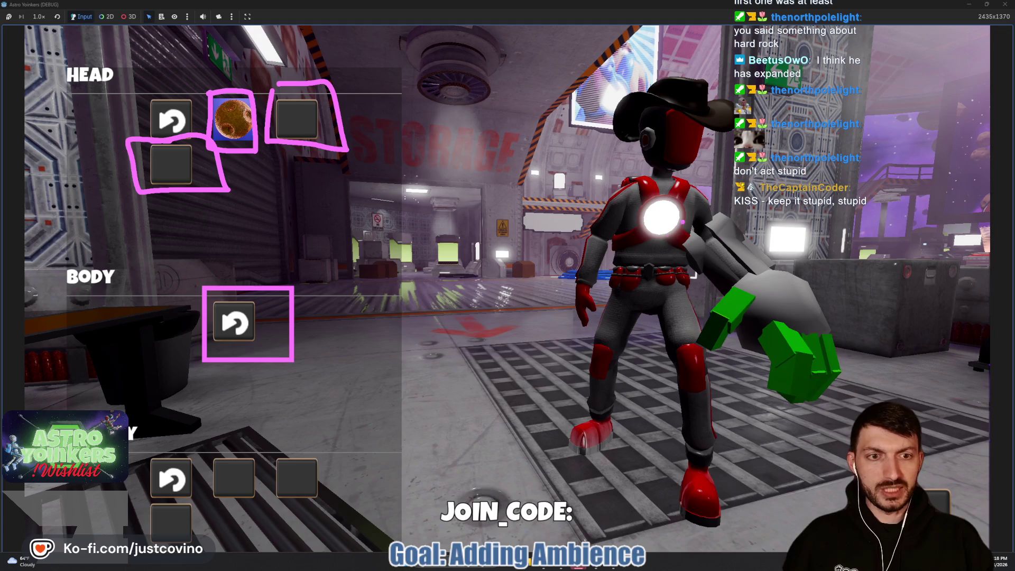
- Draw arrows at the head slots, circle the oversized green arm, then clear drawings and exit customization
drag(351, 107, 426, 107)
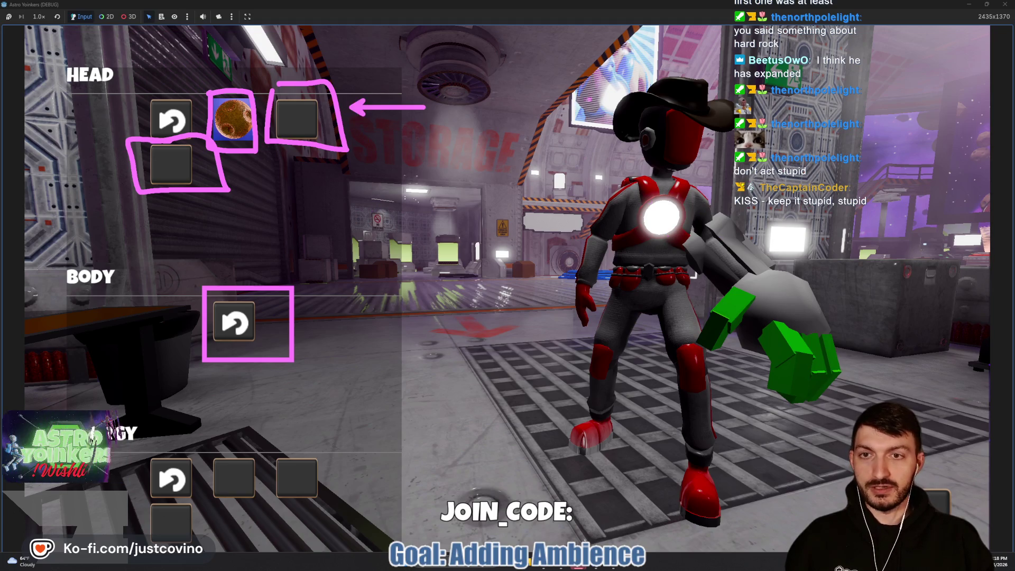
drag(247, 164, 313, 244)
drag(306, 157, 367, 230)
drag(182, 200, 136, 270)
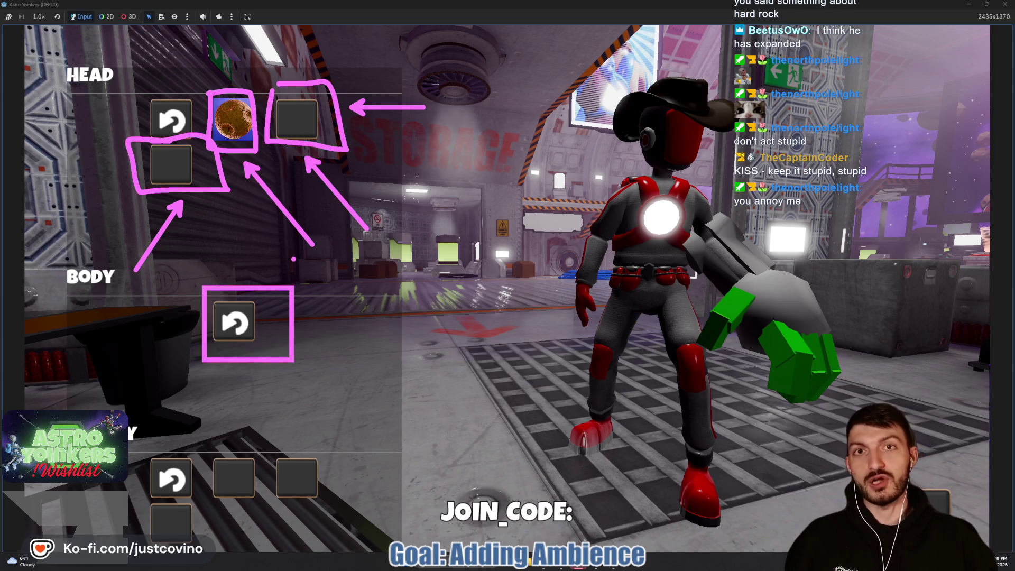
key(ctrl+z)
drag(142, 258, 170, 207)
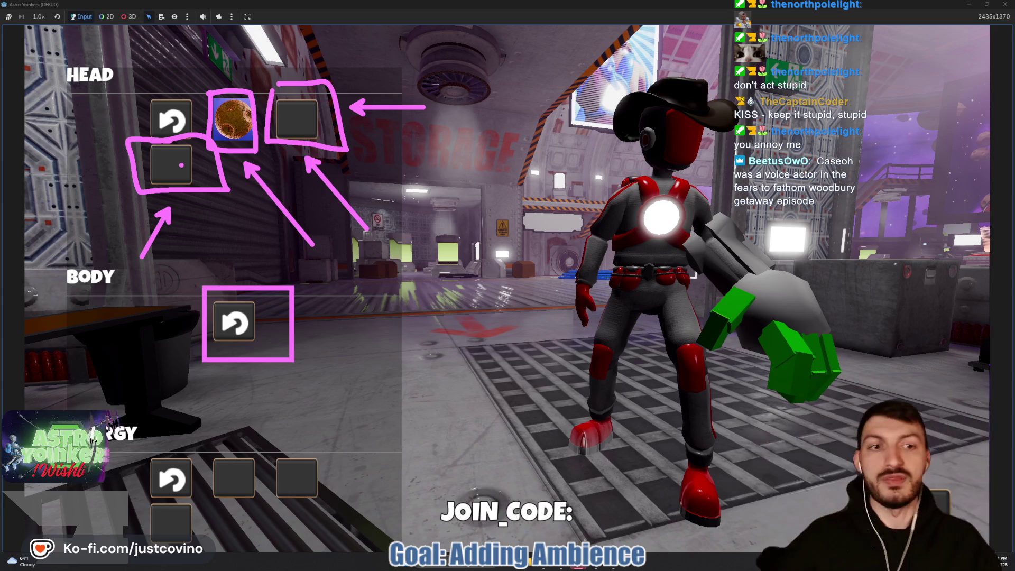
mouse_move(745, 182)
mouse_down()
mouse_move(716, 427)
mouse_move(859, 225)
mouse_move(751, 165)
mouse_up()
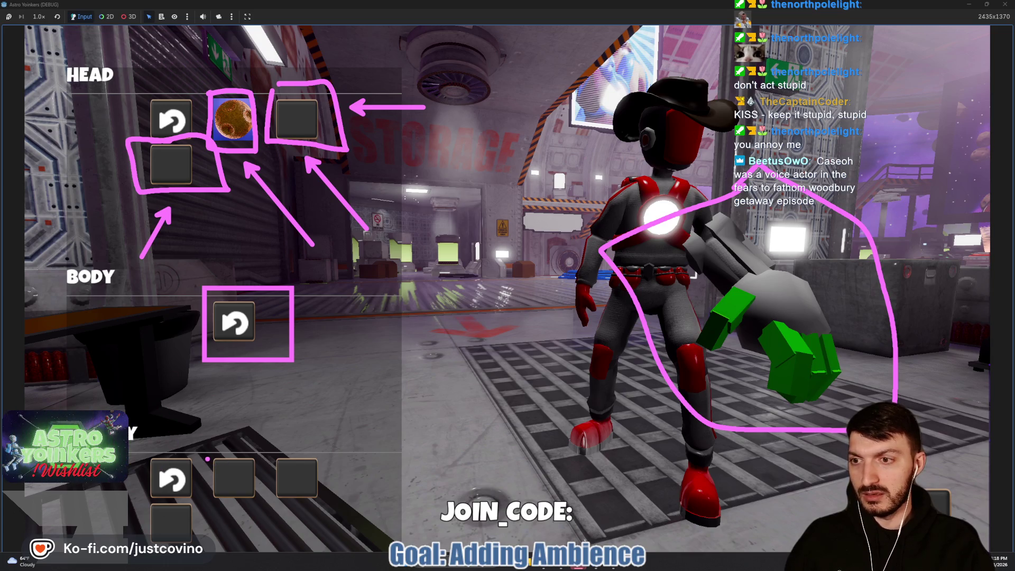
key(Escape)
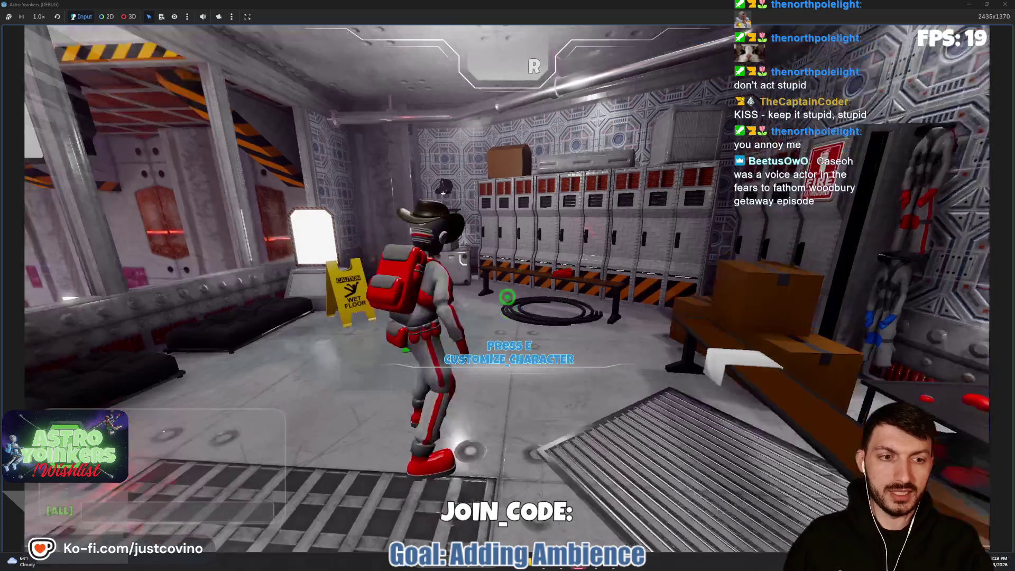
- Turn the character toward the hallway, then view player.gd once the run has ended
key(w)
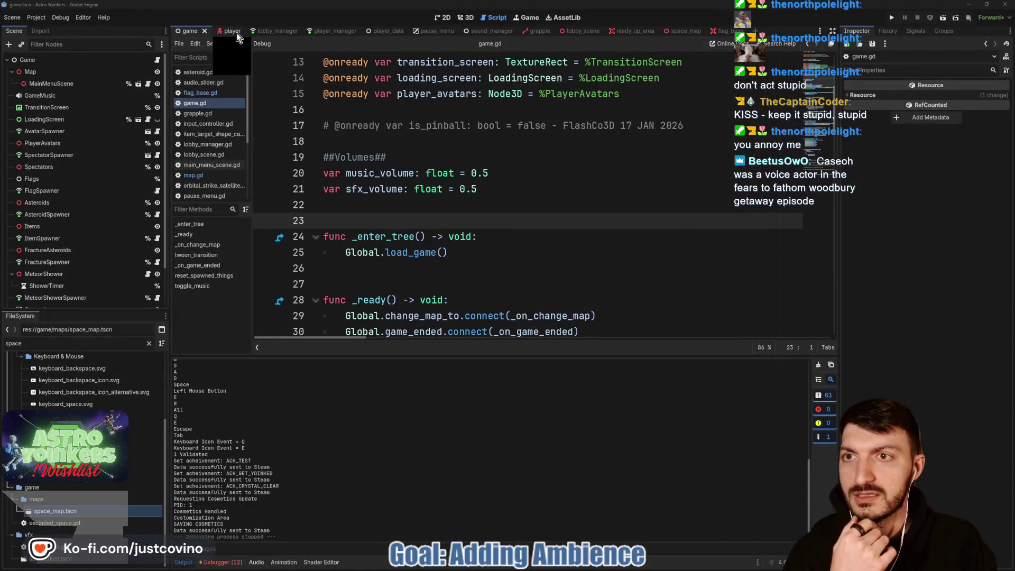
click(235, 31)
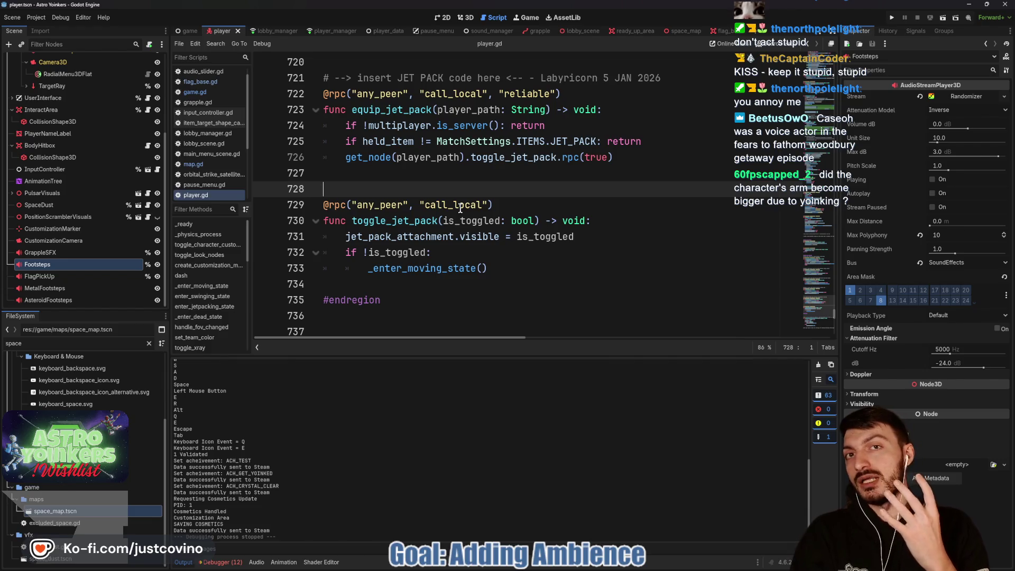
- Switch to the grapple scene to show grapple.gd's grapple_version match block
click(538, 32)
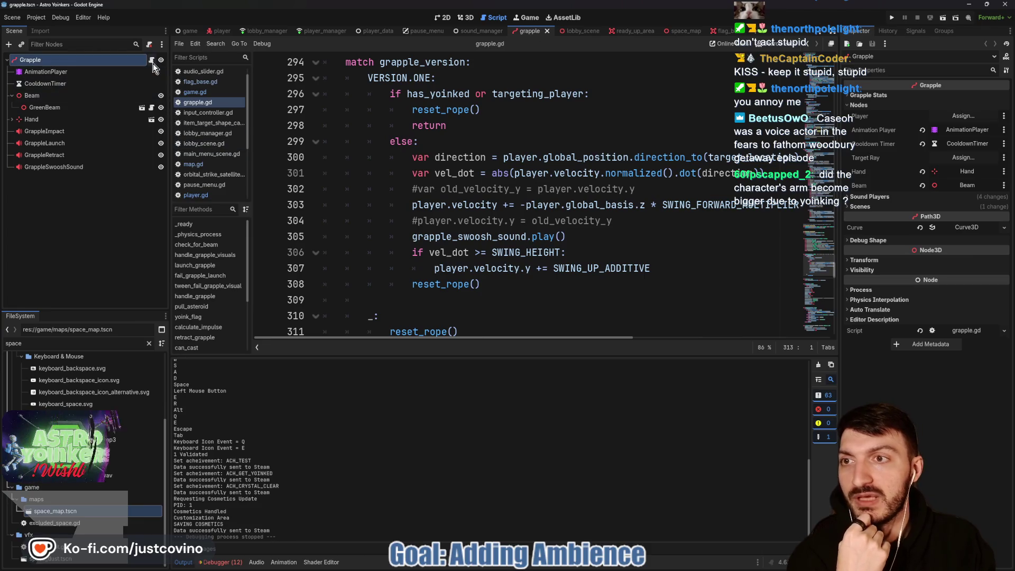
- Collapse the bottom panel and scroll grapple.gd to the swing velocity code on line 303
click(220, 563)
click(220, 563)
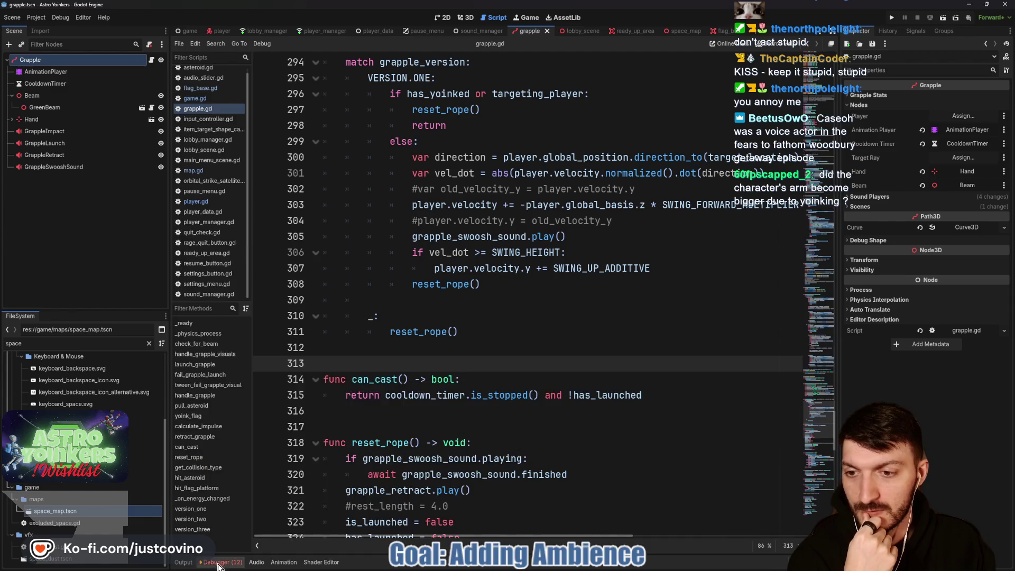
scroll(443, 405, up, 2)
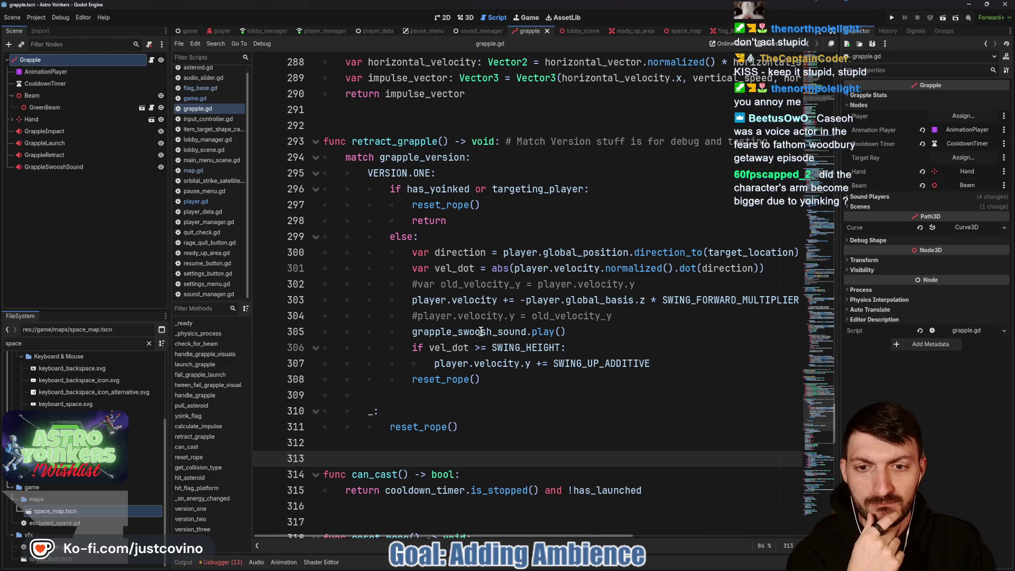
mouse_move(480, 331)
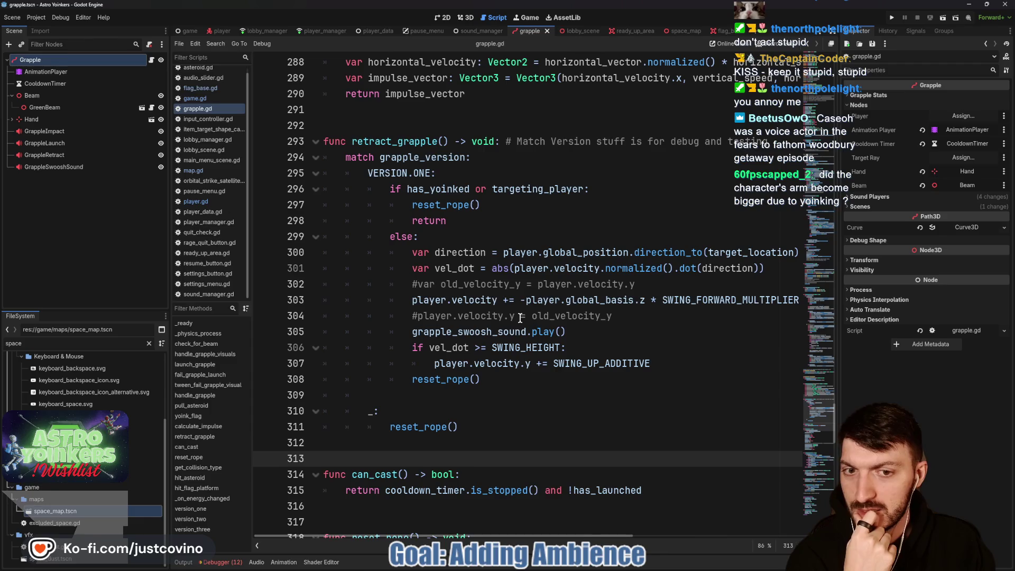
scroll(514, 317, right, 3)
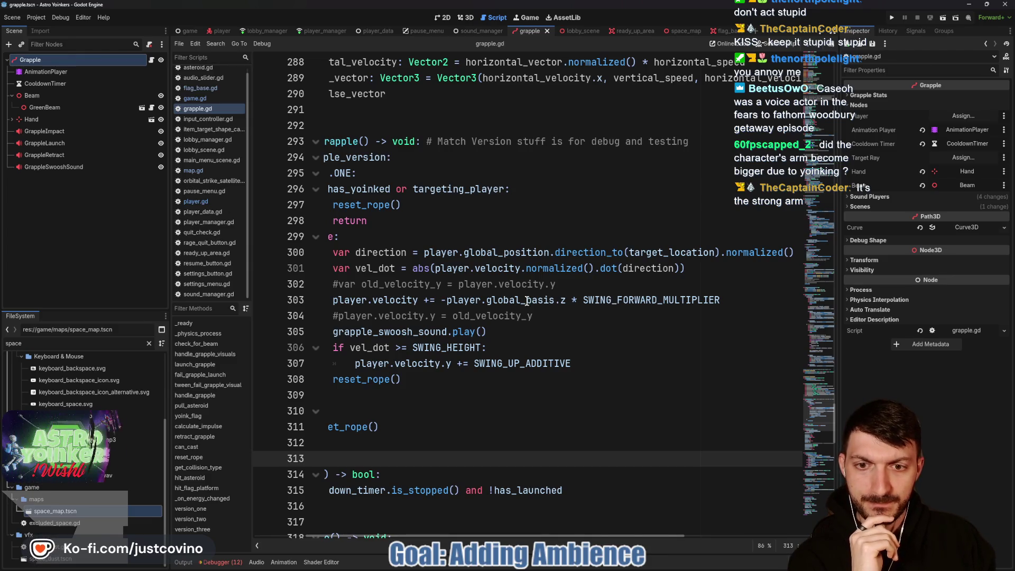
scroll(545, 305, left, 3)
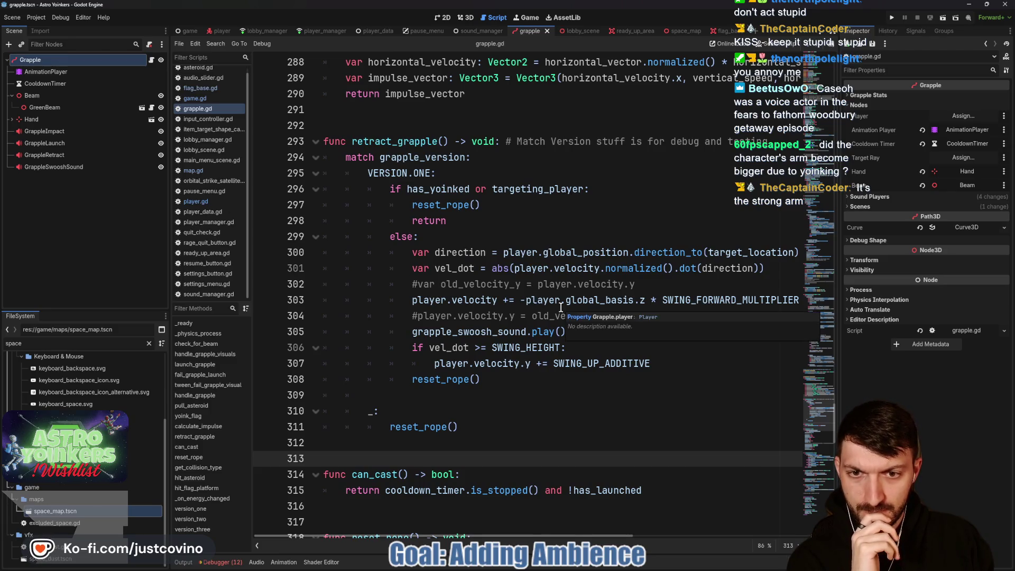
scroll(561, 296, right, 3)
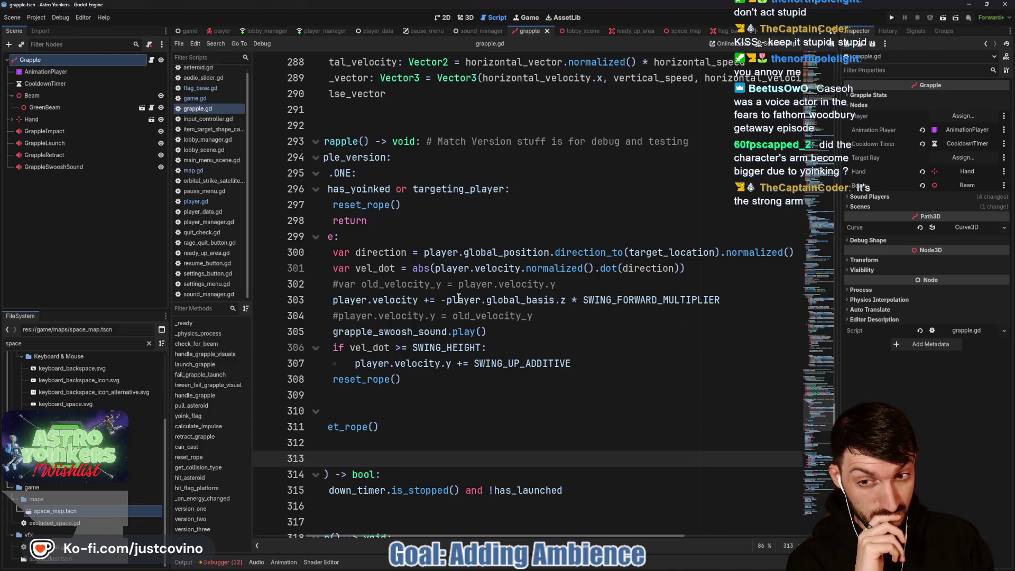
scroll(457, 297, left, 3)
scroll(481, 299, right, 3)
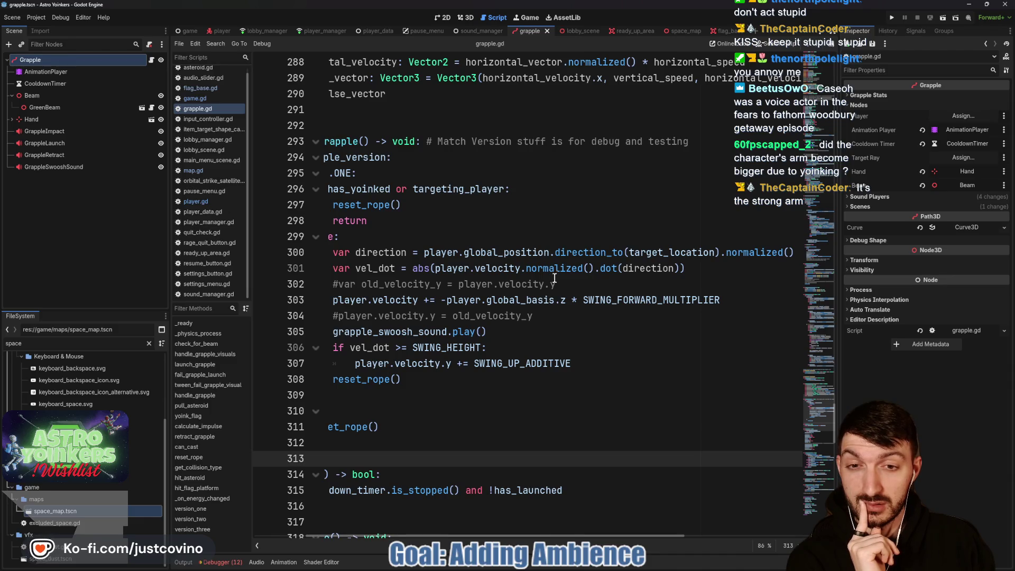
- Replace line 303's push with direction * SWING_FORWARD_MULTIPLIER, commenting out the old term, save, and run
click(442, 299)
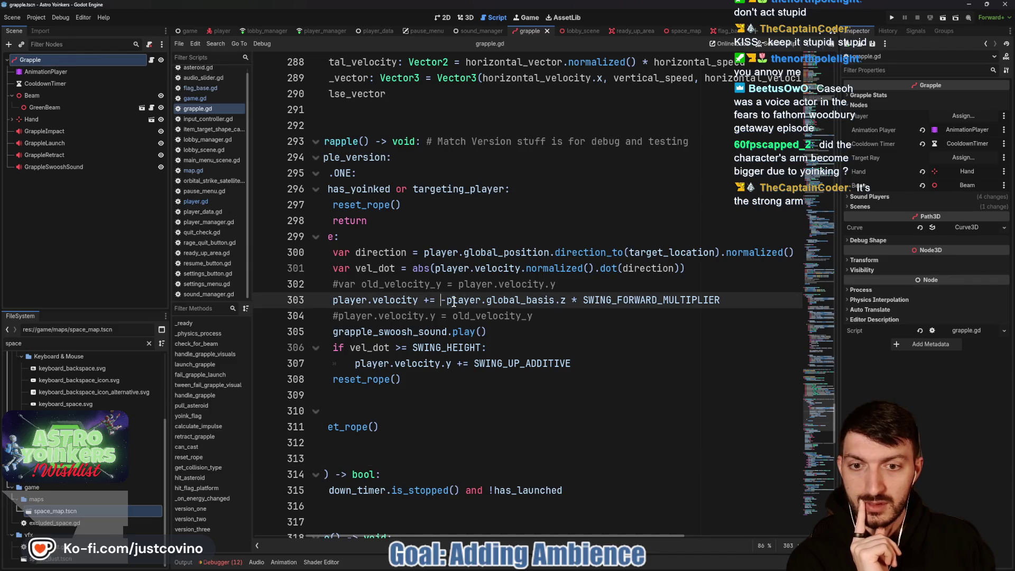
text(-)
text(#)
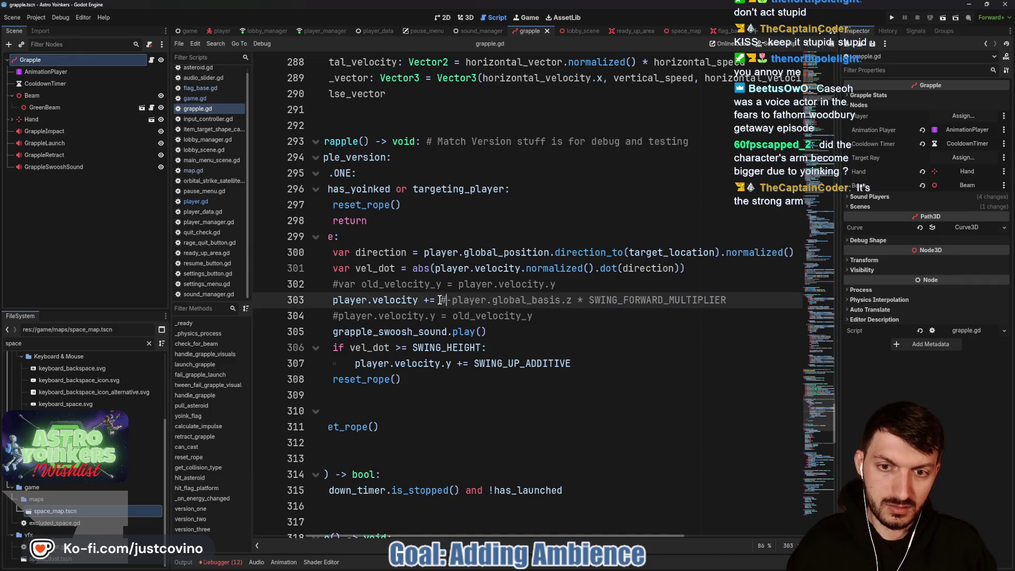
key(Left)
text(direction * )
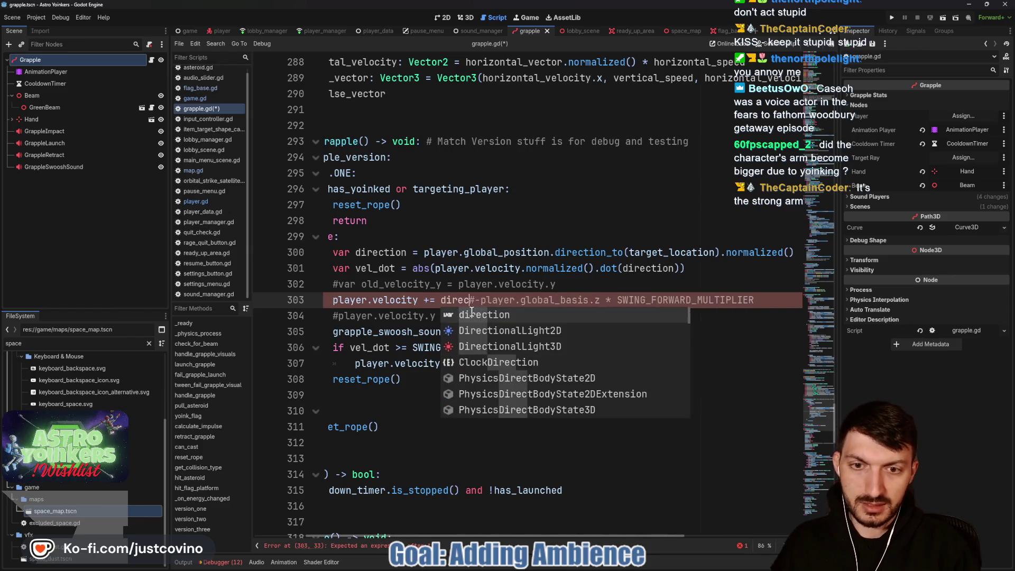
text(SW)
key(Return)
key(ctrl+s)
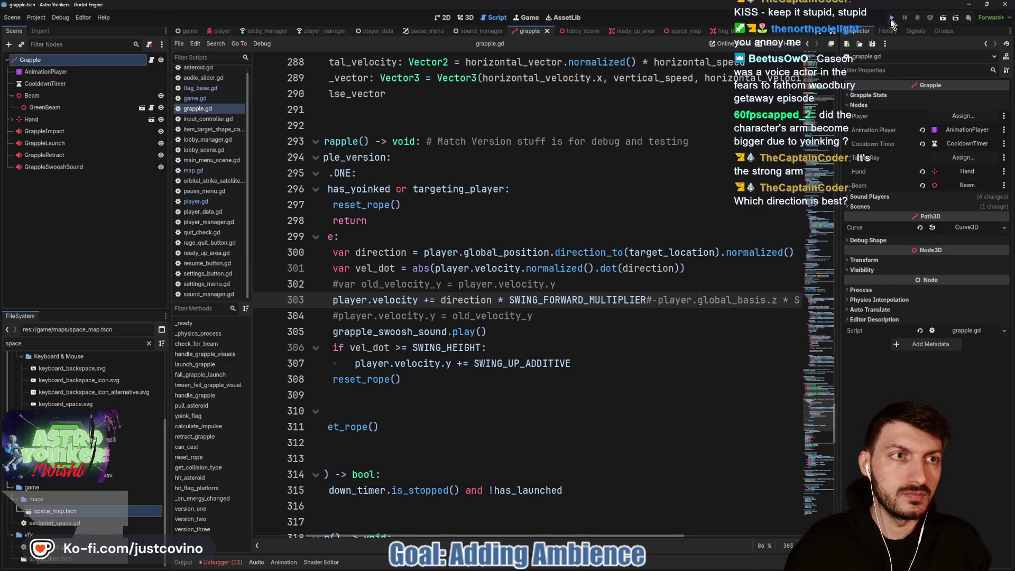
click(890, 19)
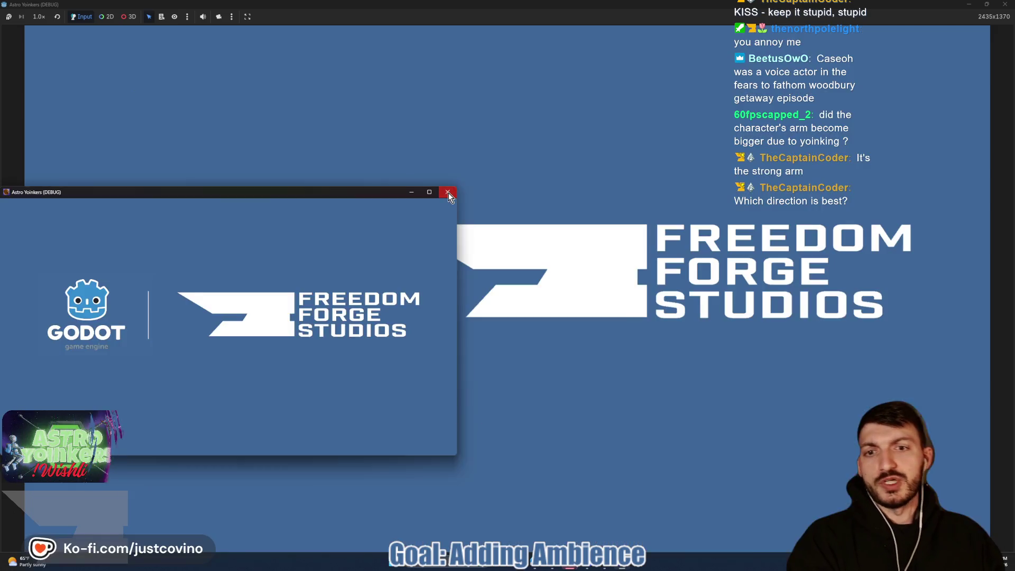
- Close the extra debug window and host a private lobby
click(448, 193)
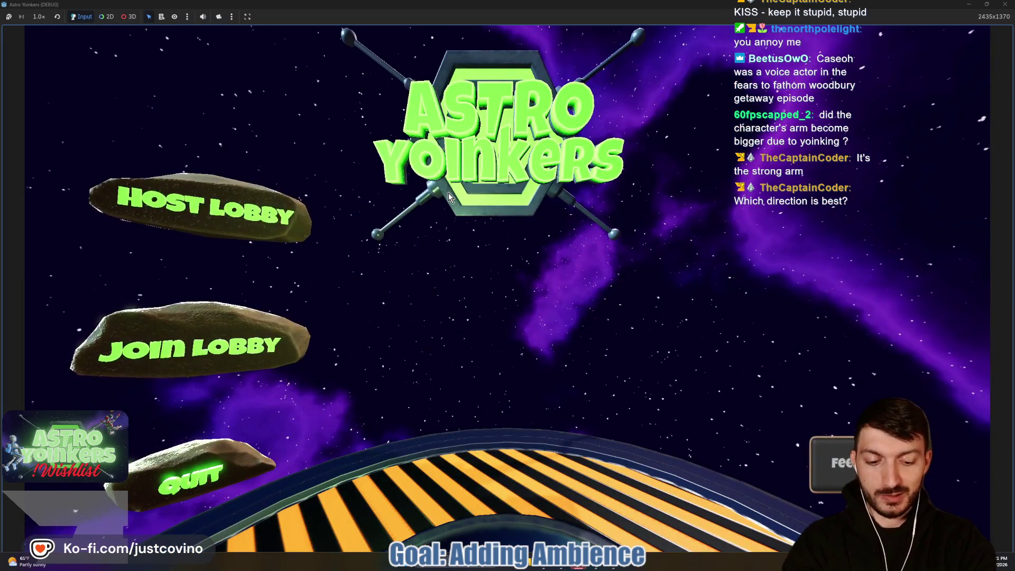
click(245, 210)
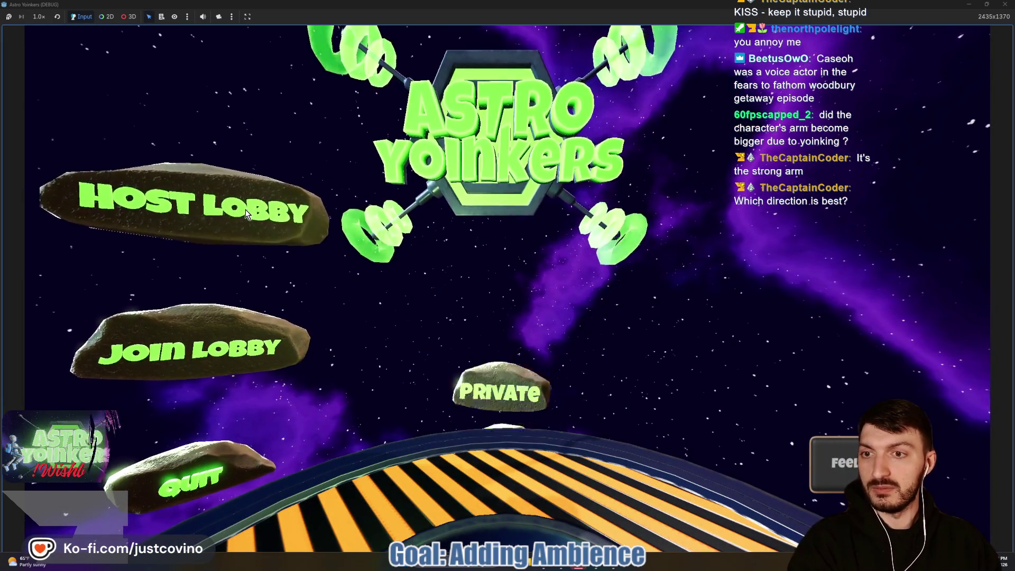
click(495, 240)
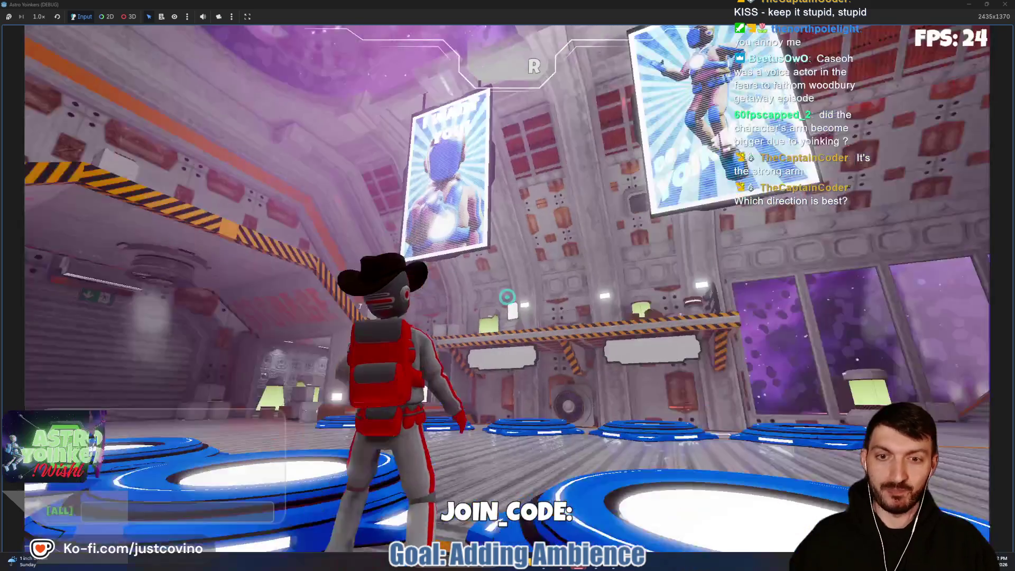
- Run onto the launch pads, jump toward the green pad to test the swing, then stop the game
key(w)
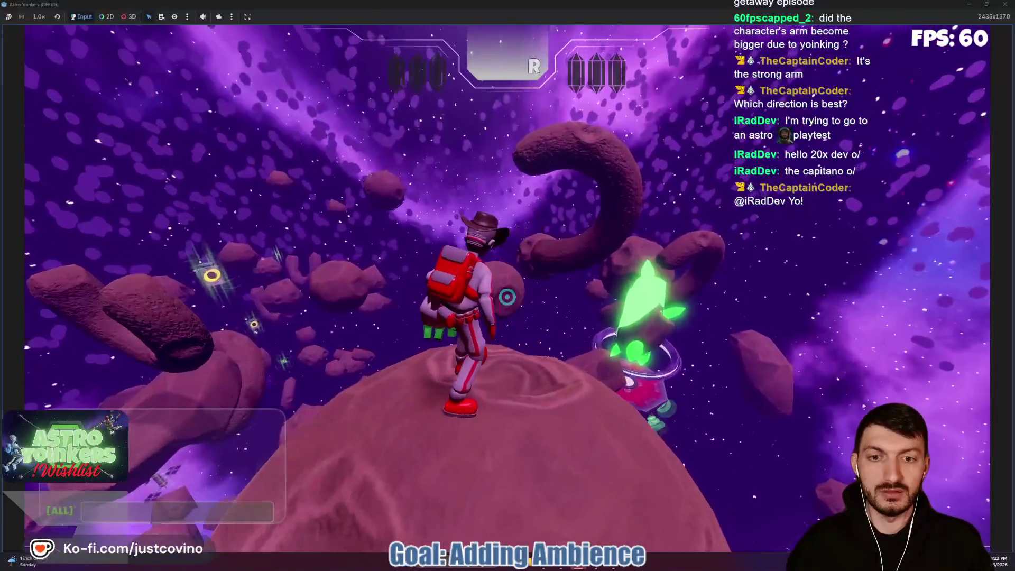
key(w)
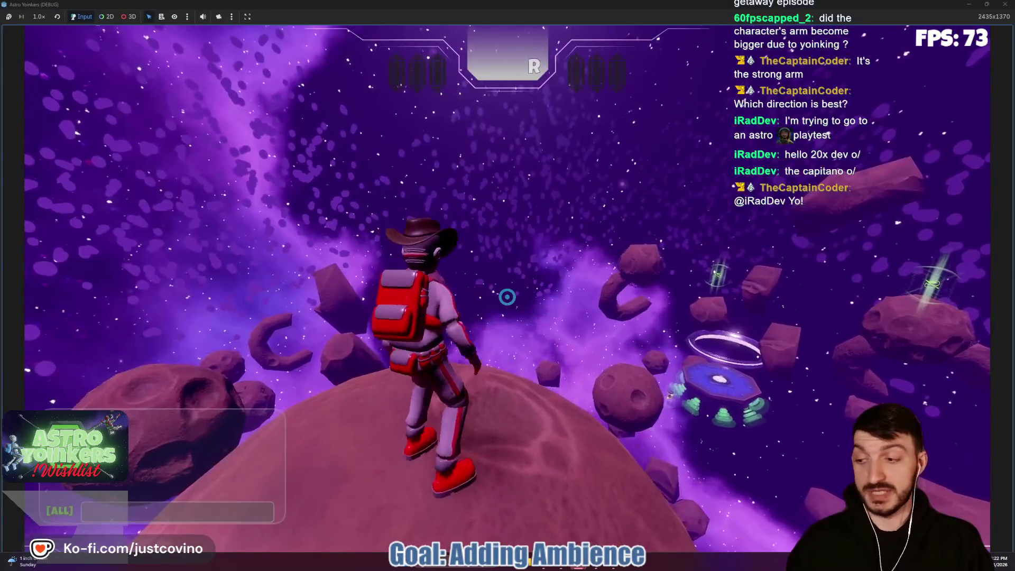
key(space)
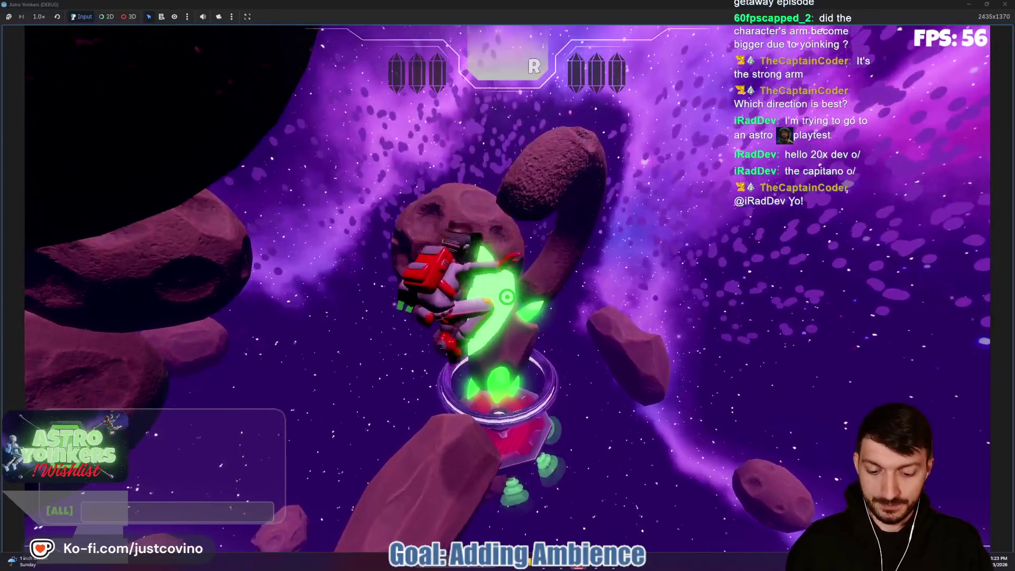
key(F8)
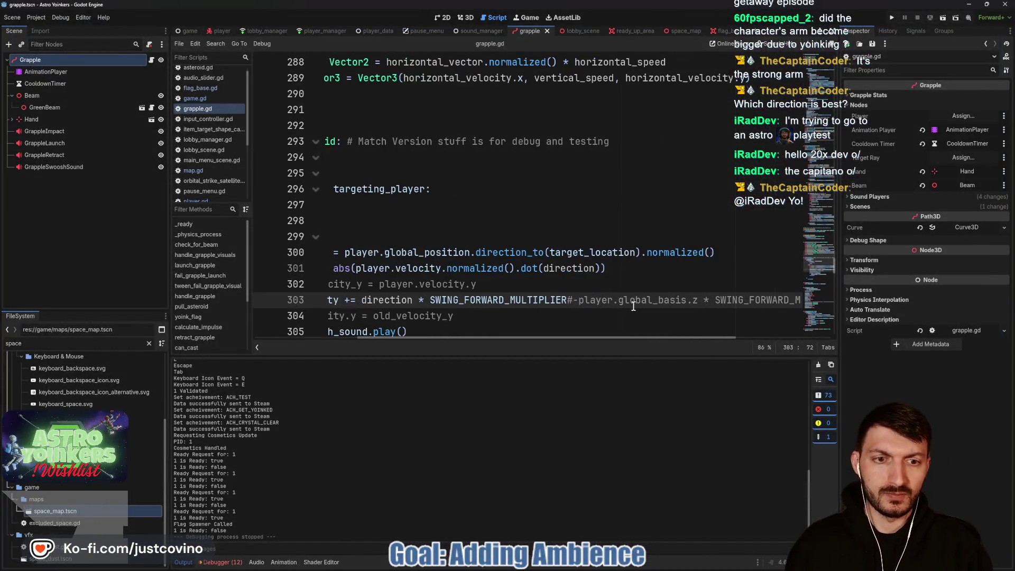
- Scroll through grapple.gd to review the new swing push code
scroll(596, 306, left, 3)
scroll(492, 291, down, 1)
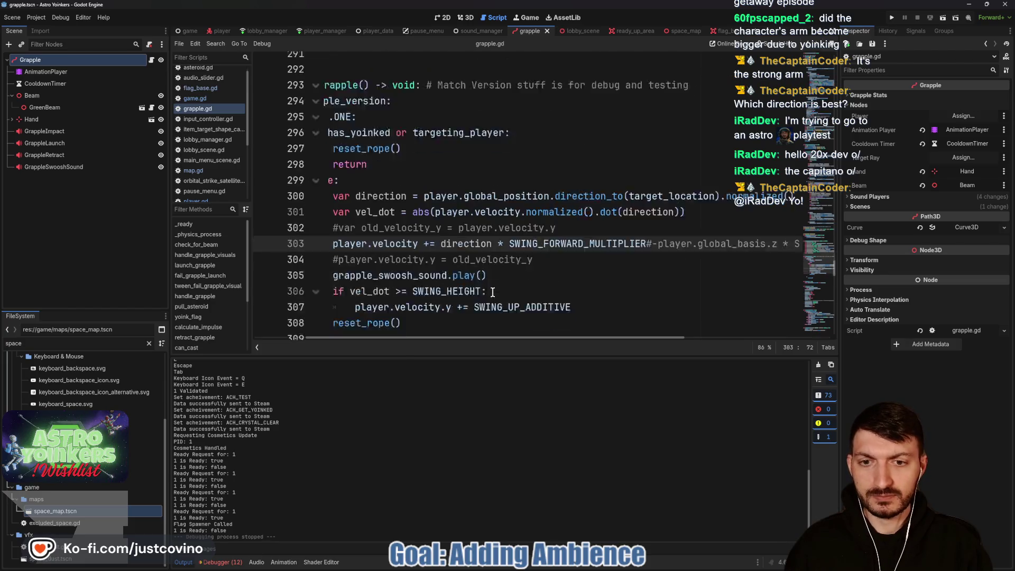
scroll(492, 292, down, 2)
scroll(516, 310, left, 3)
scroll(524, 303, down, 2)
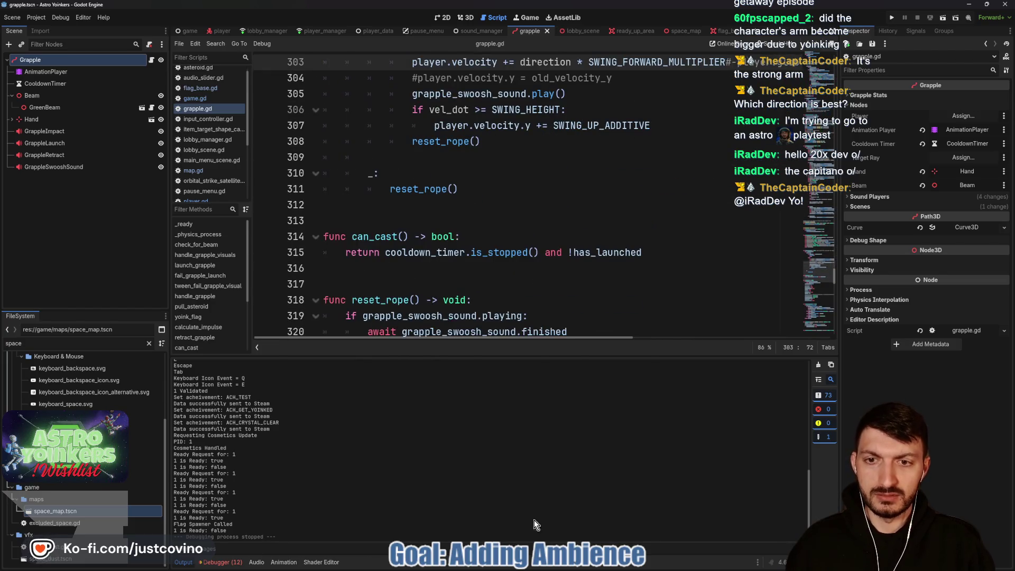
- Commit the grapple.gd change as 'fixed grapple', push it to origin, and return to the script
click(575, 568)
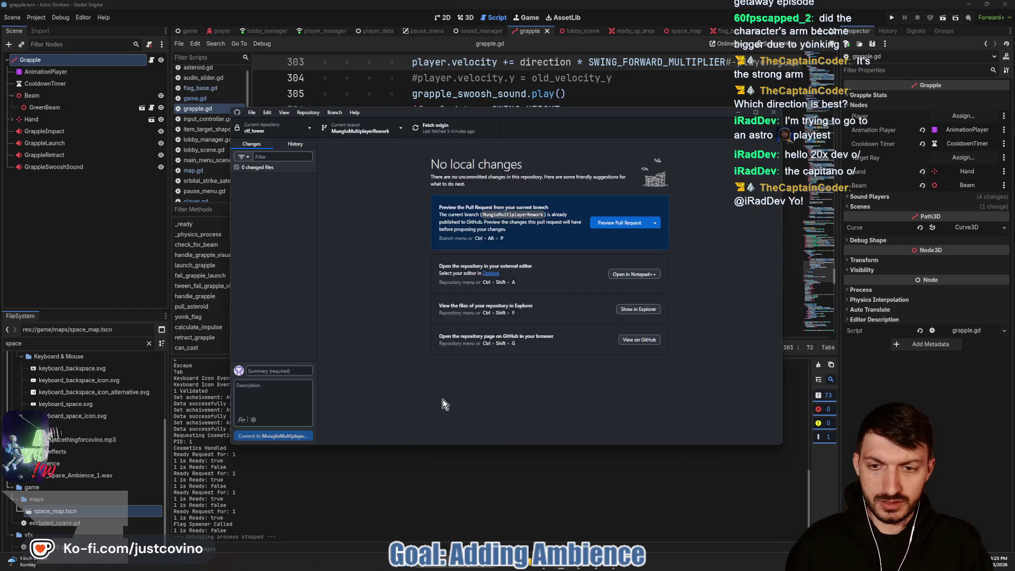
click(277, 370)
text(fixed grapple weird thing)
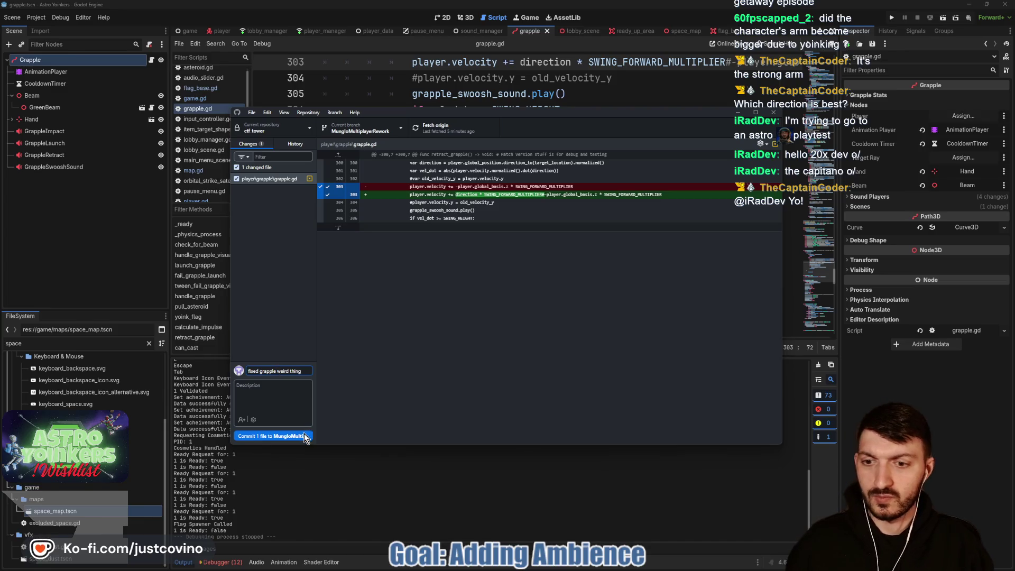
click(304, 436)
click(642, 219)
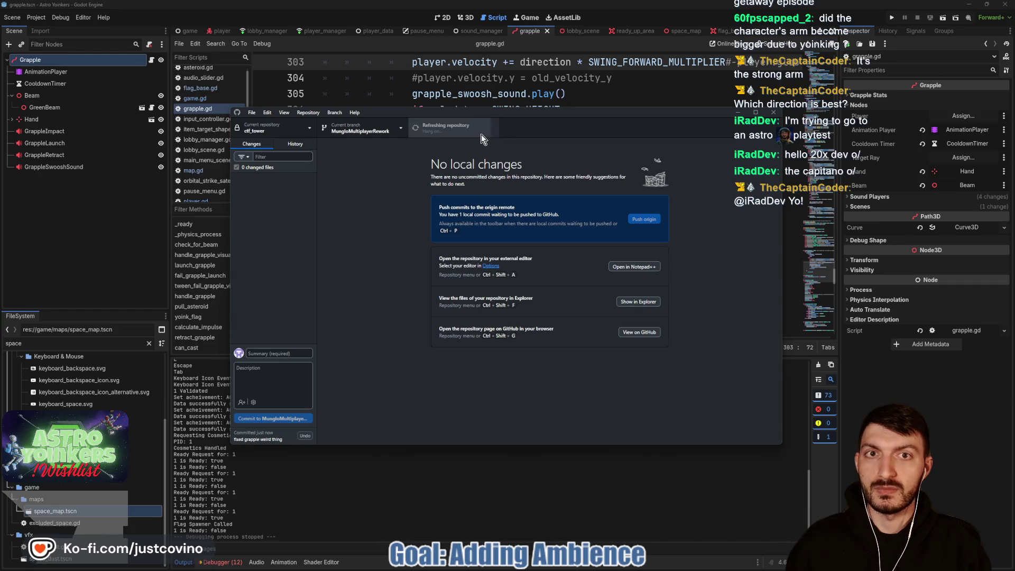
click(560, 94)
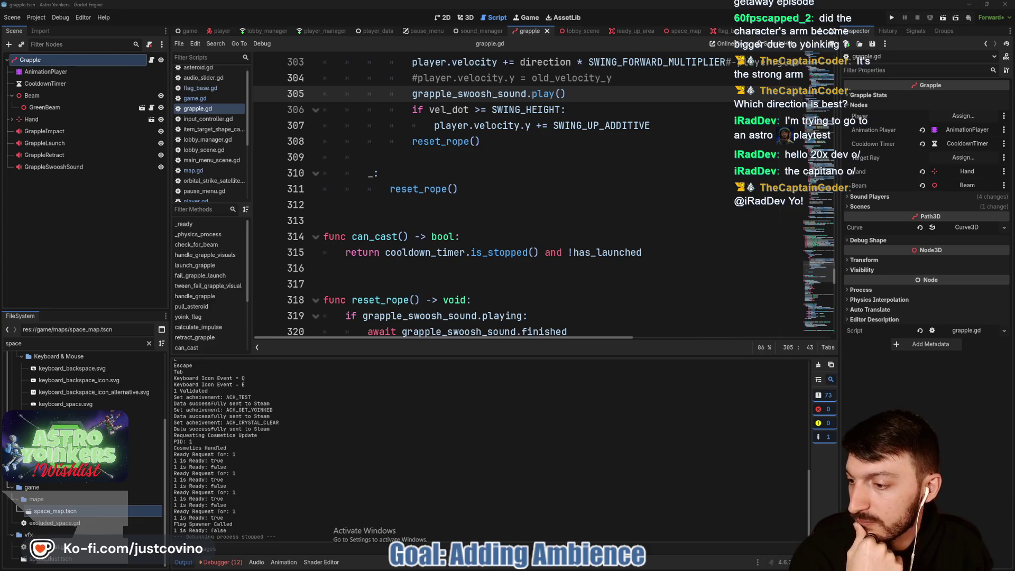
click(435, 251)
click(424, 216)
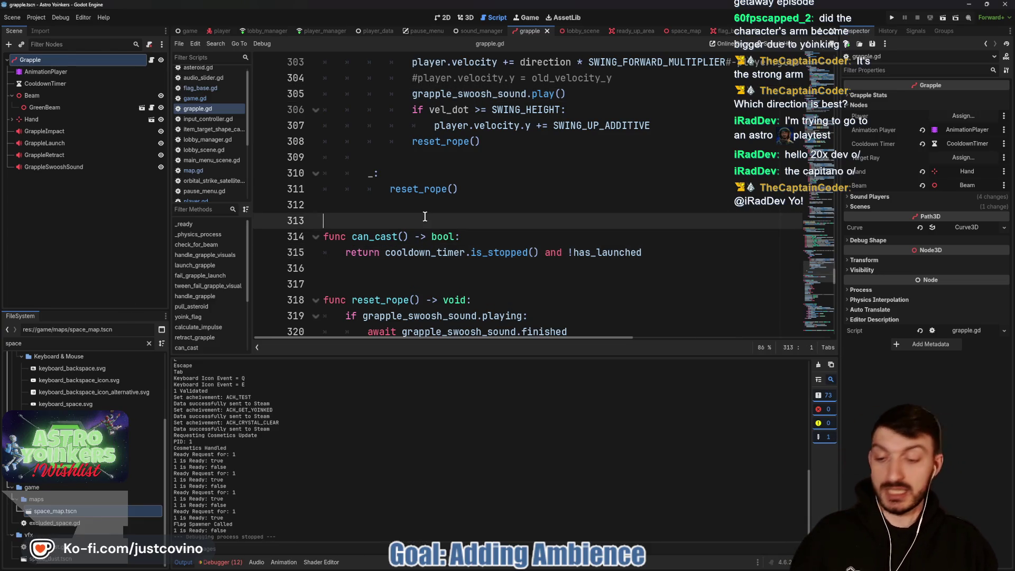
key(ctrl+s)
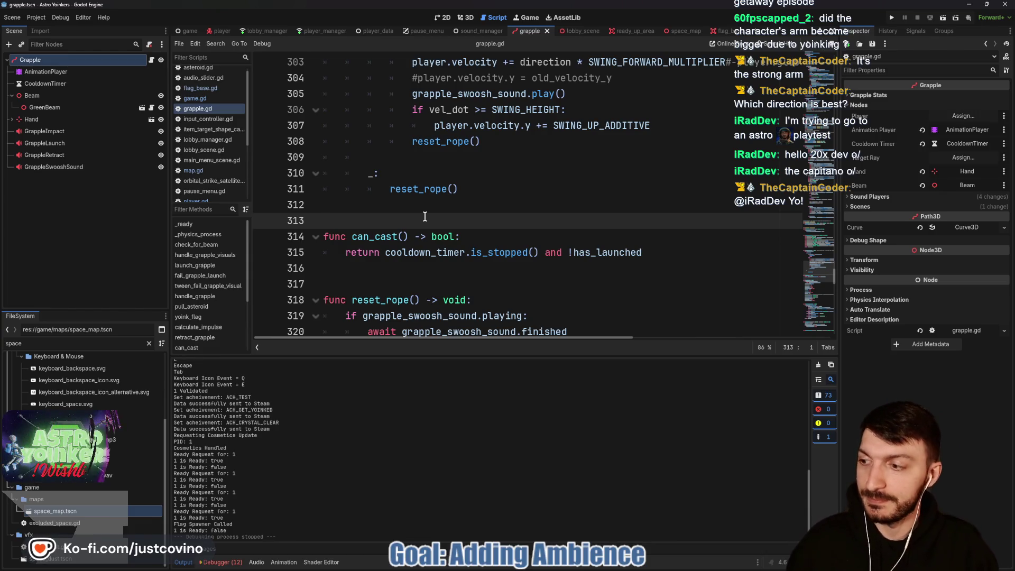
scroll(460, 235, up, 5)
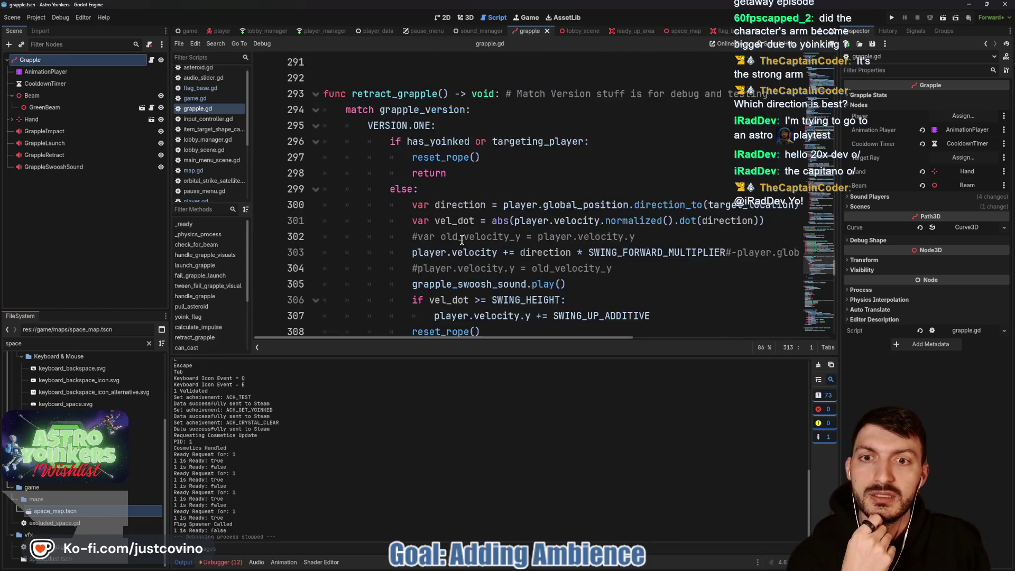
scroll(476, 248, up, 3)
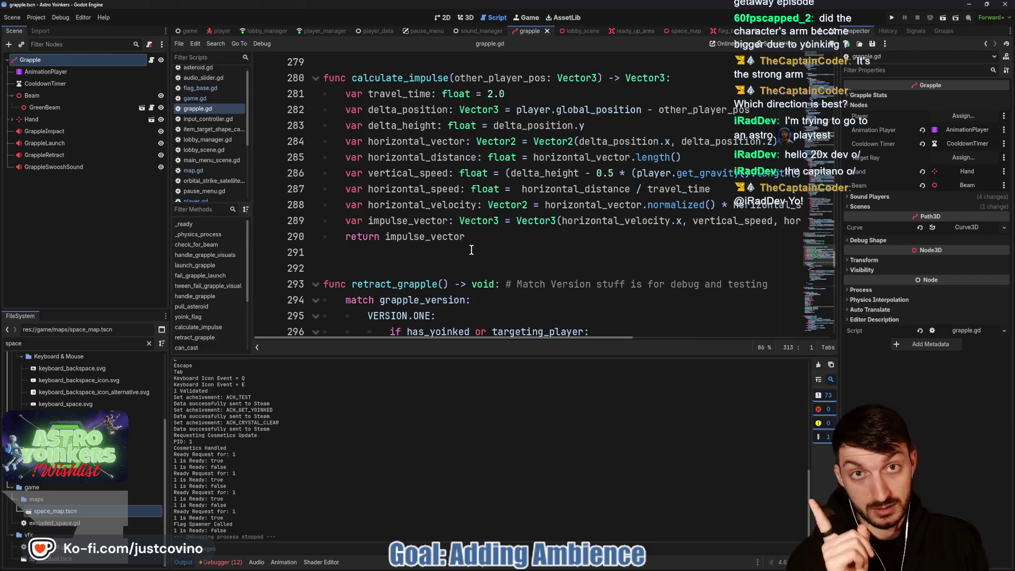
scroll(467, 252, up, 5)
scroll(442, 277, down, 5)
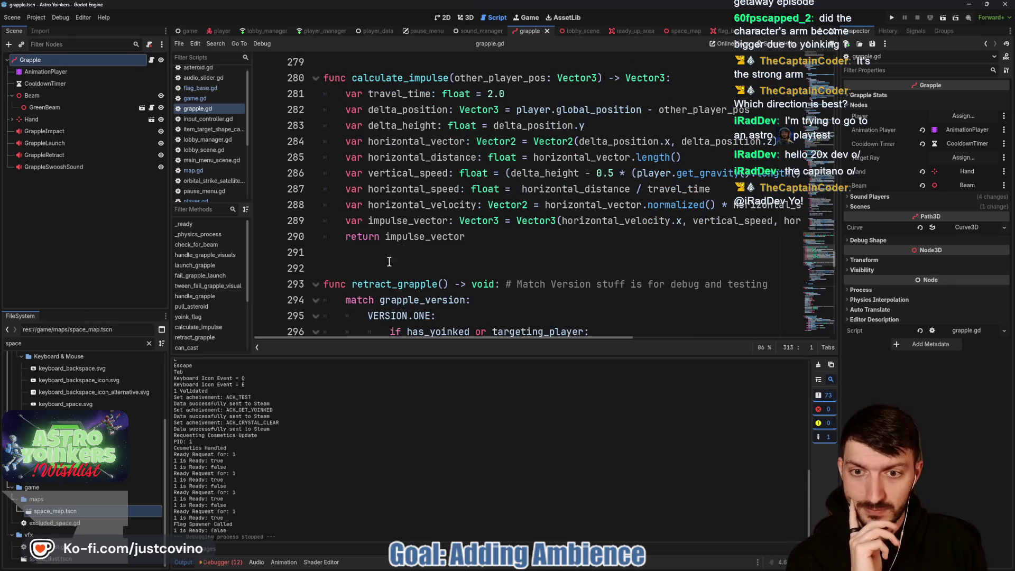
scroll(389, 261, down, 4)
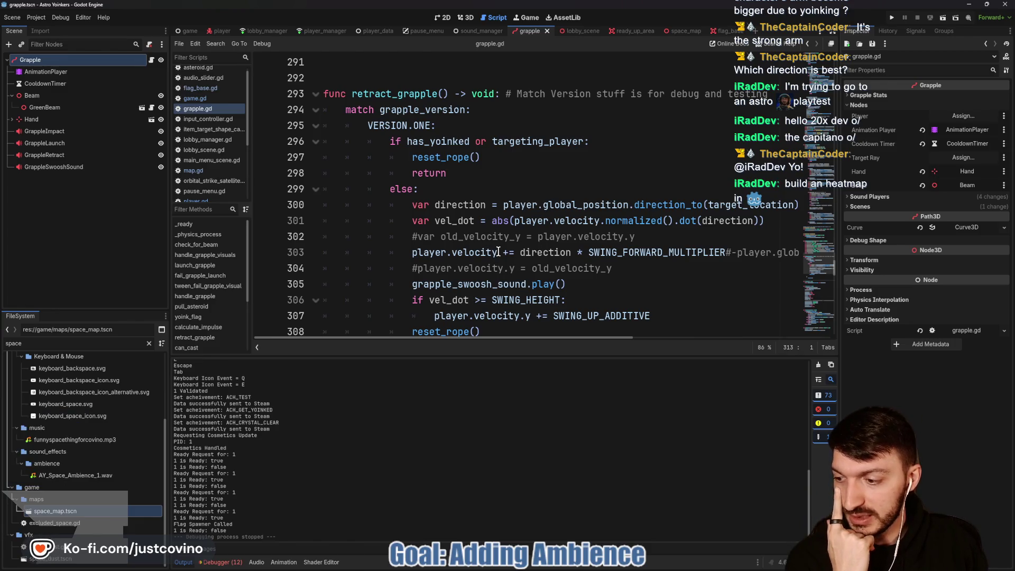
mouse_move(495, 248)
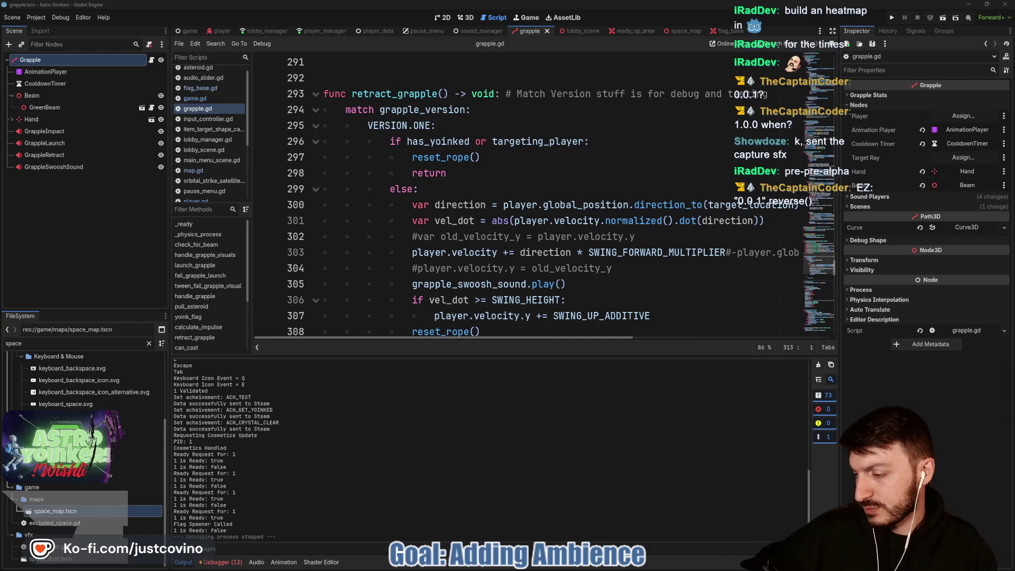
click(531, 252)
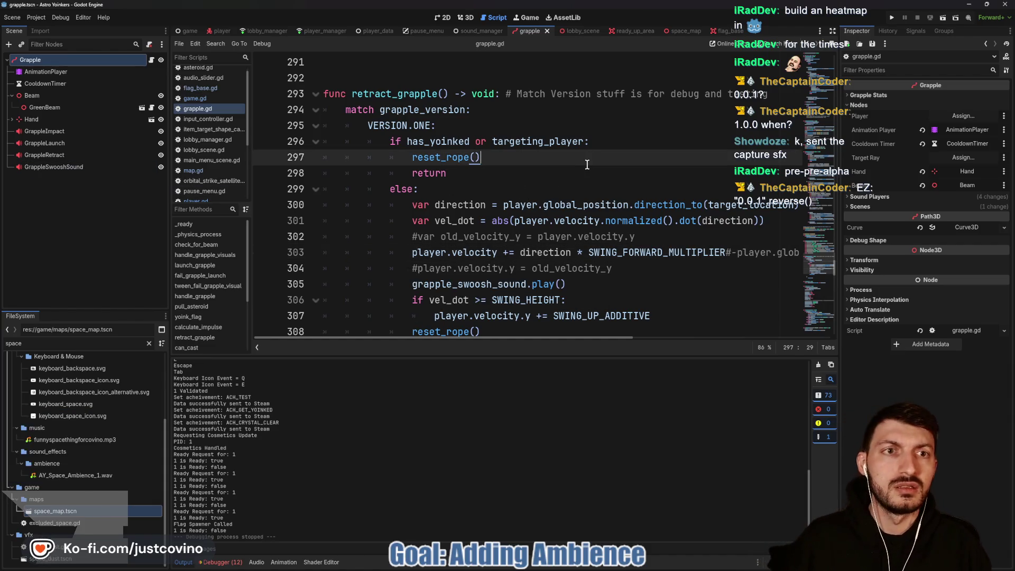
key(ctrl+Tab)
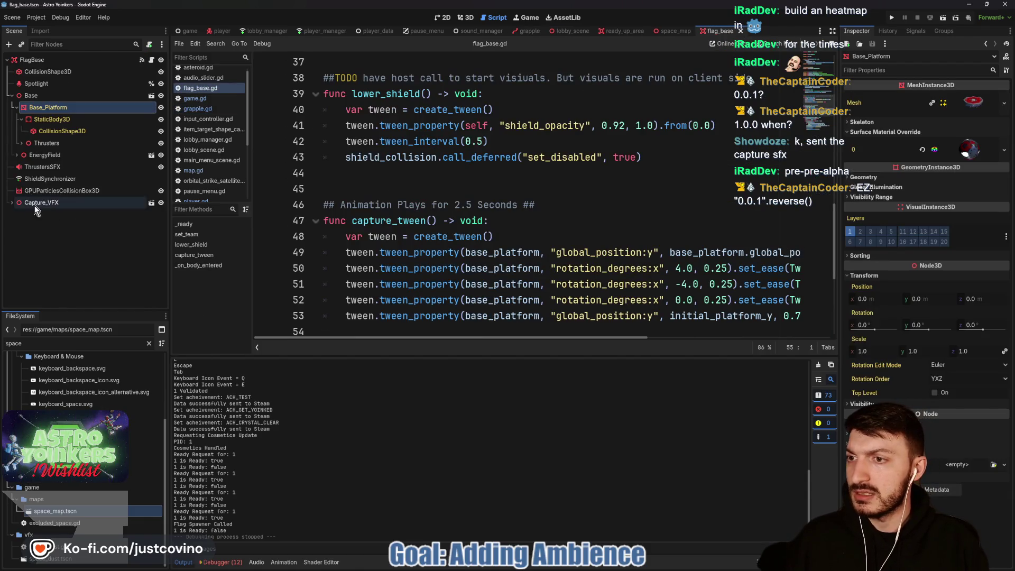
- Select the FlagBase root node and start adding a new child node to it
click(53, 59)
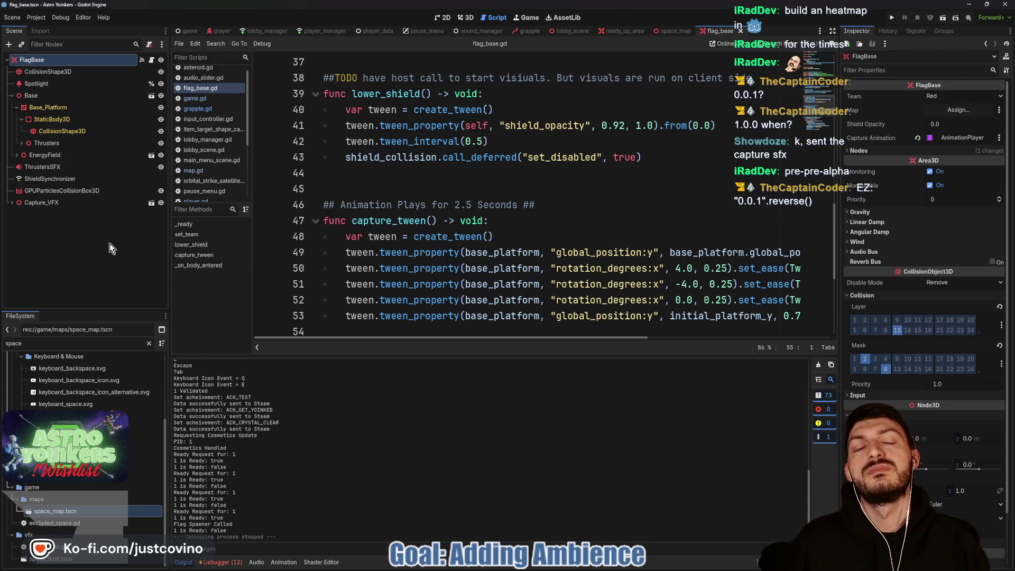
key(ctrl+a)
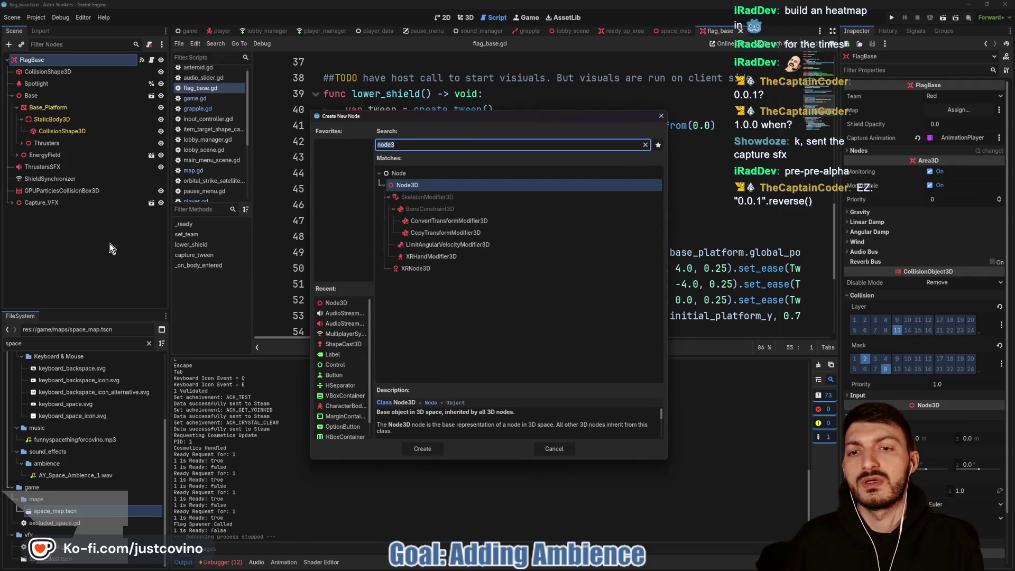
- Add an AudioStreamPlayer named CaptureSound under FlagBase and export it to the script as capture_sound
text(audio)
click(478, 268)
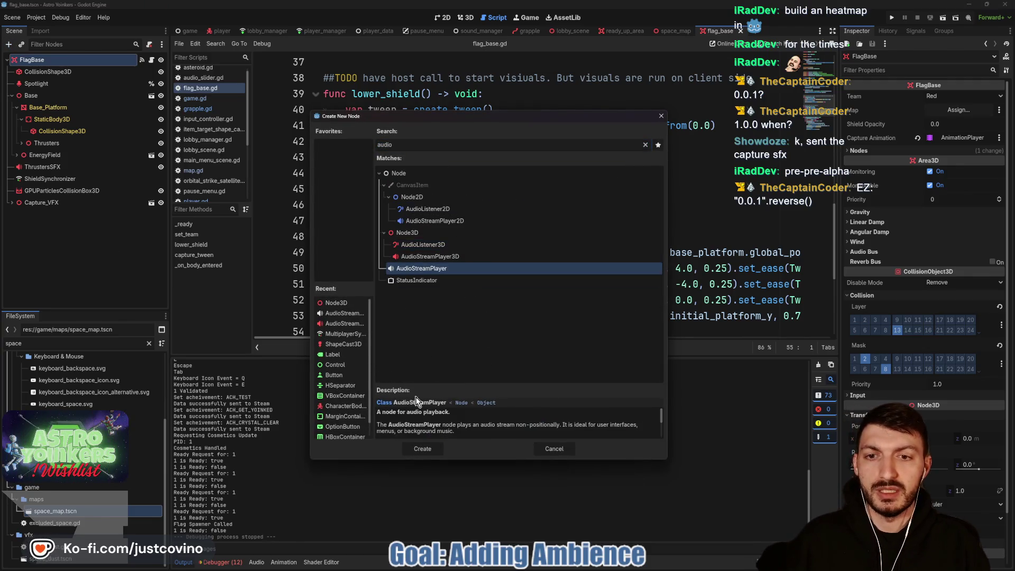
click(423, 449)
double_click(79, 214)
text(Ca)
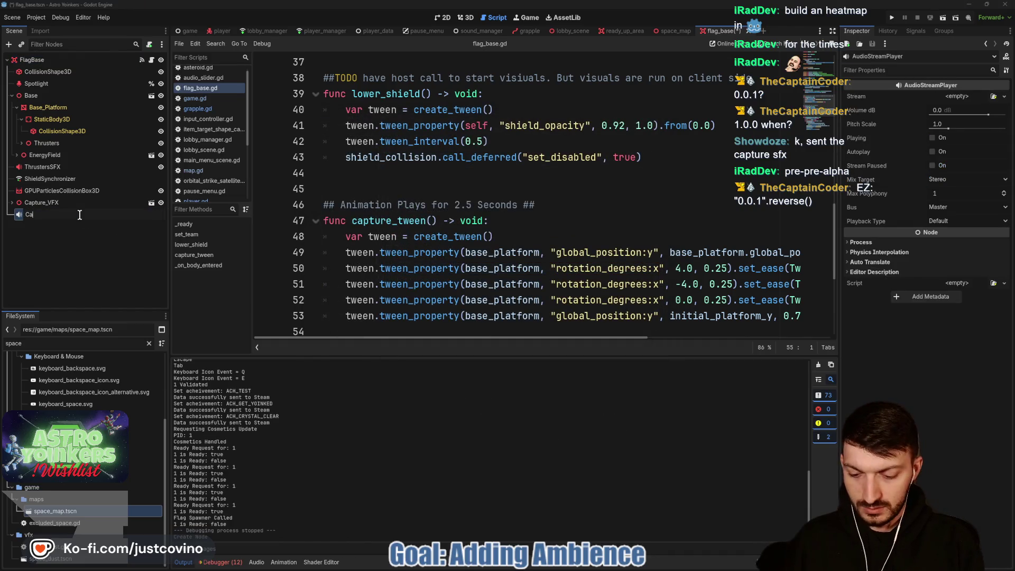
text(ptureSound)
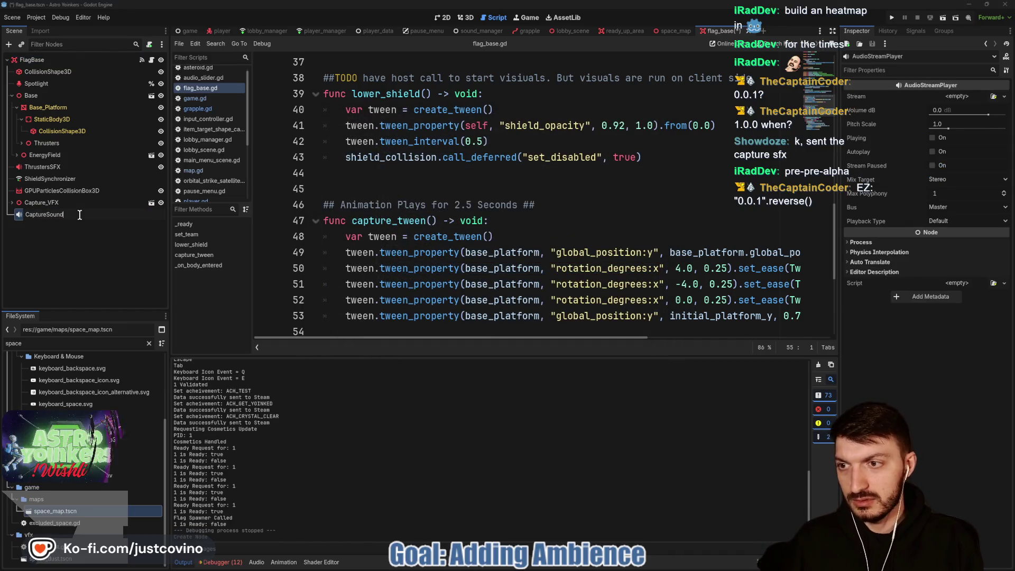
key(Return)
scroll(388, 193, up, 10)
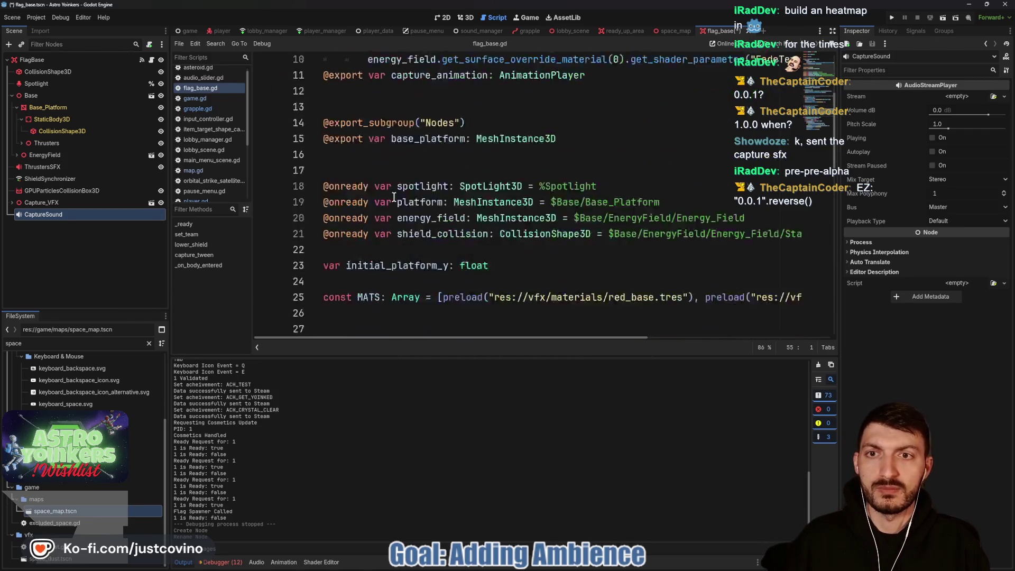
click(352, 255)
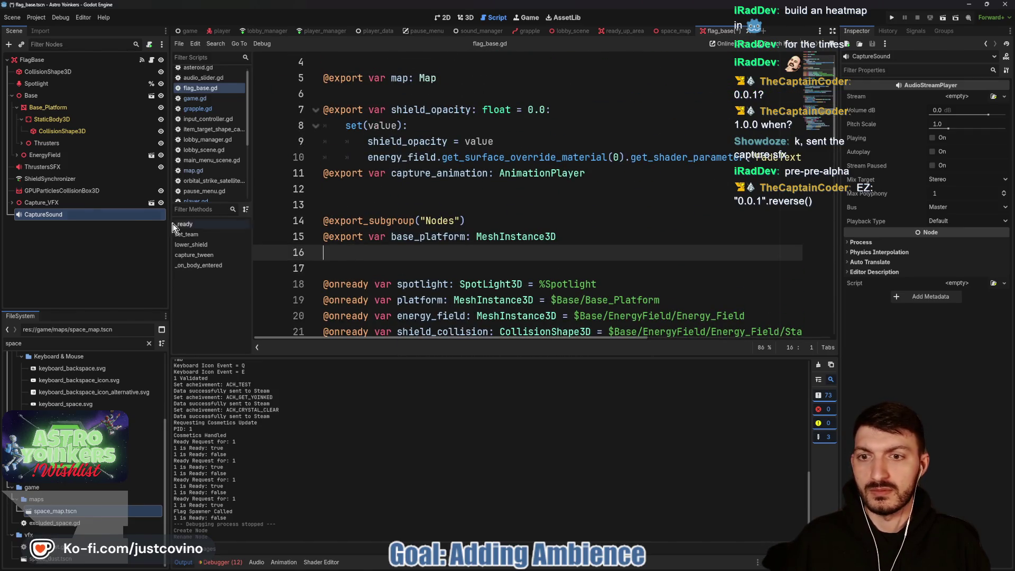
drag(44, 214, 365, 252)
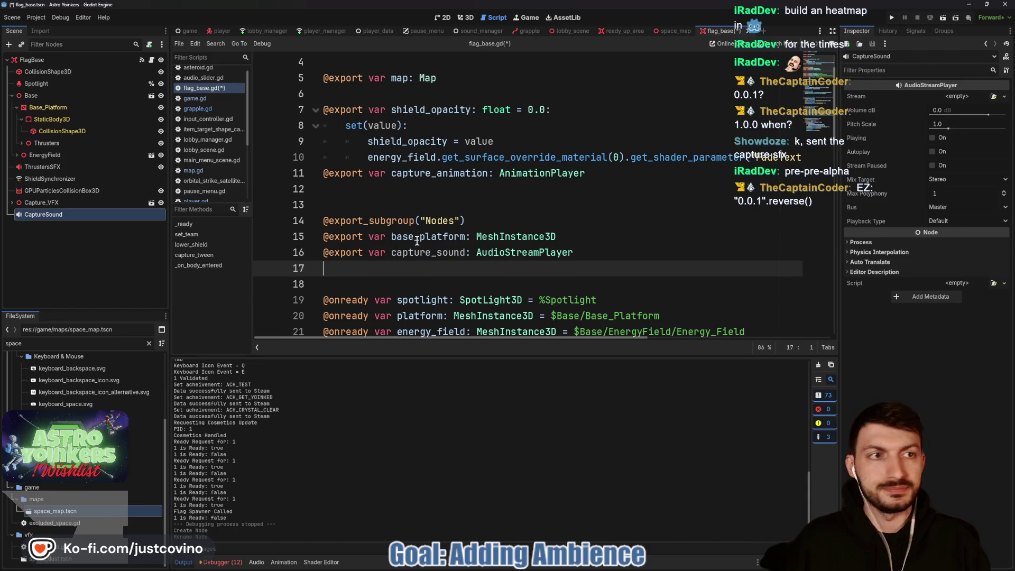
- Give CaptureSound the AY_Flag_Captured.wav stream, the 3DSFX bus and max polyphony 2
click(958, 98)
click(952, 232)
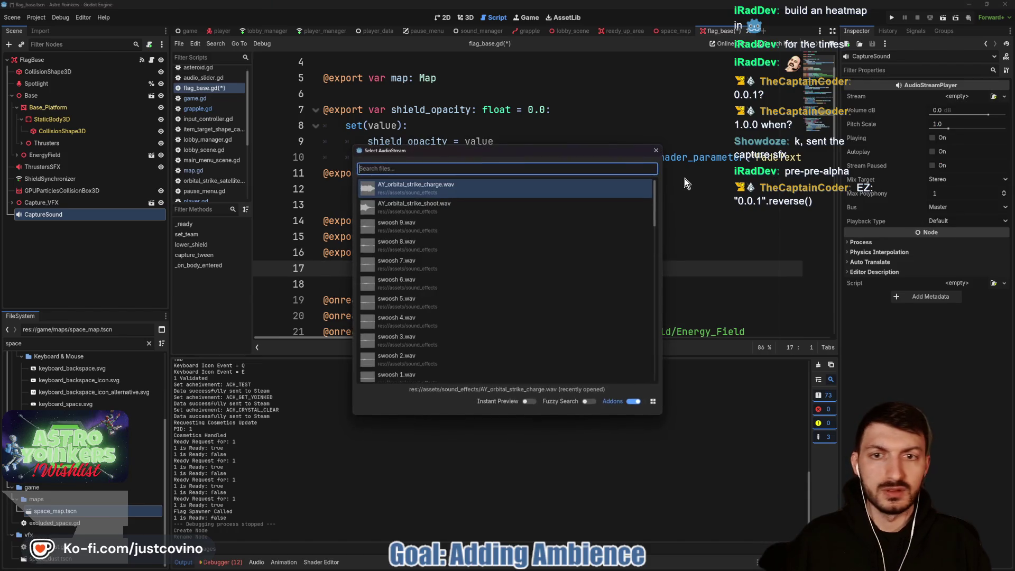
text(capture)
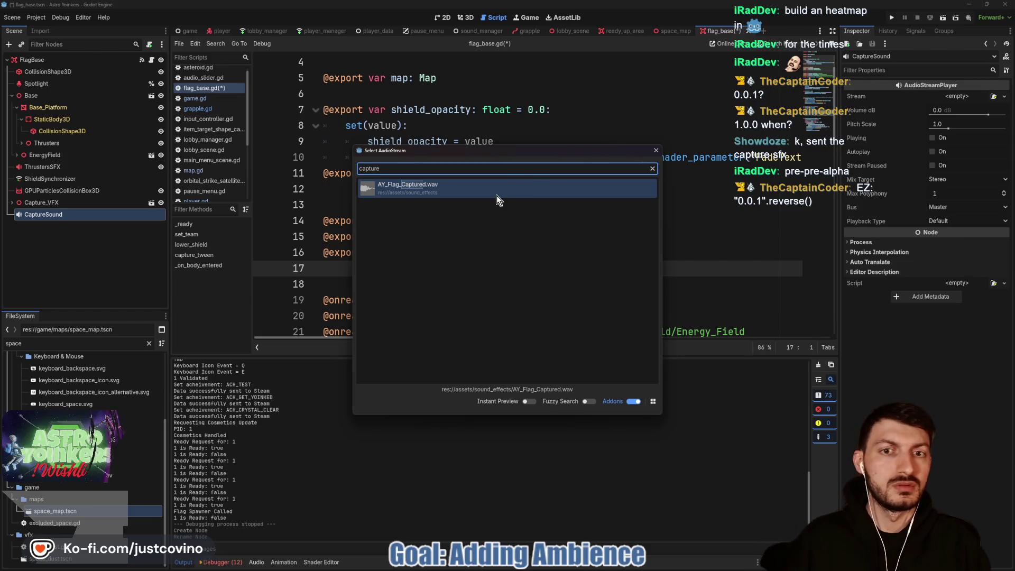
double_click(493, 192)
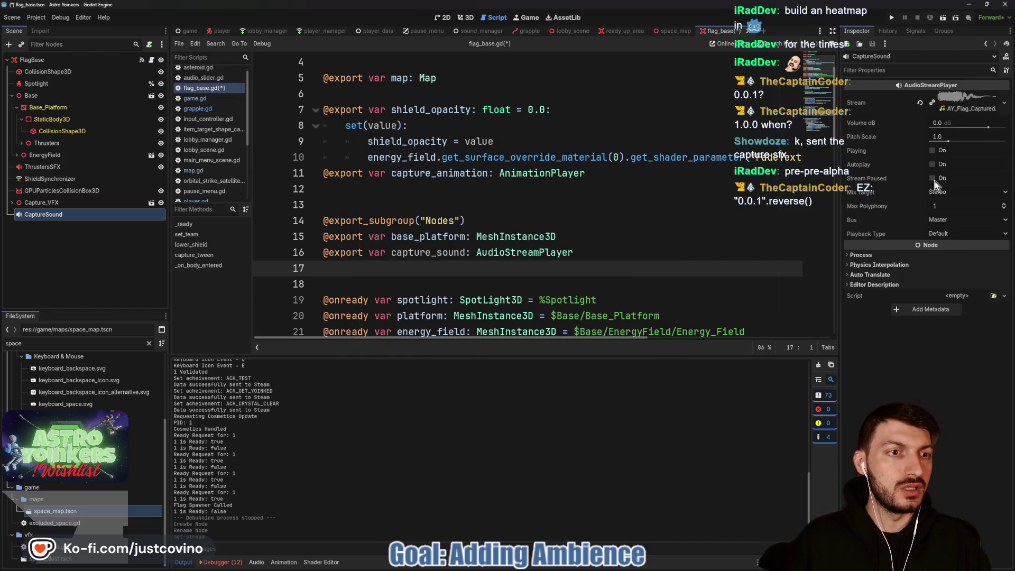
click(959, 219)
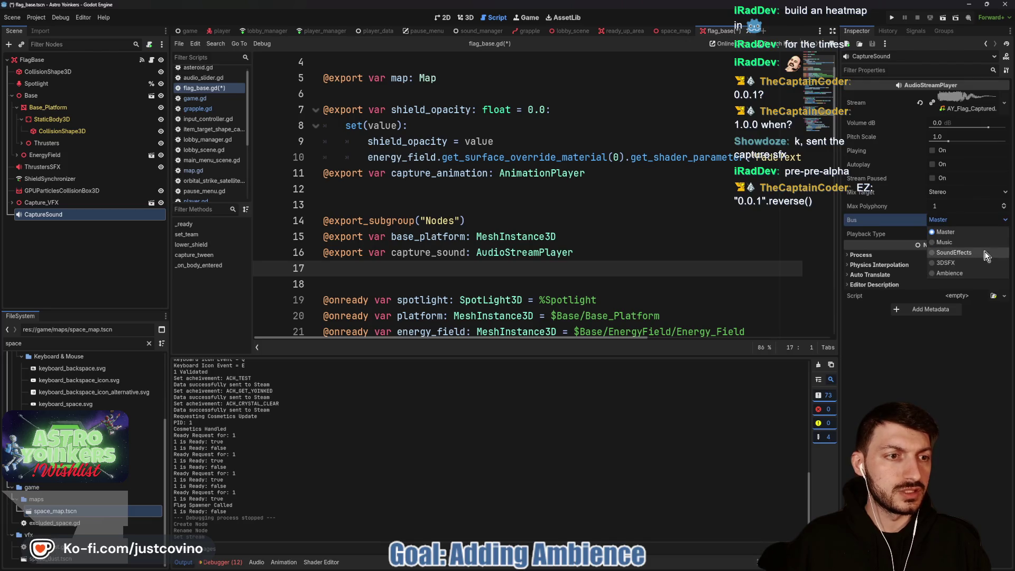
click(963, 255)
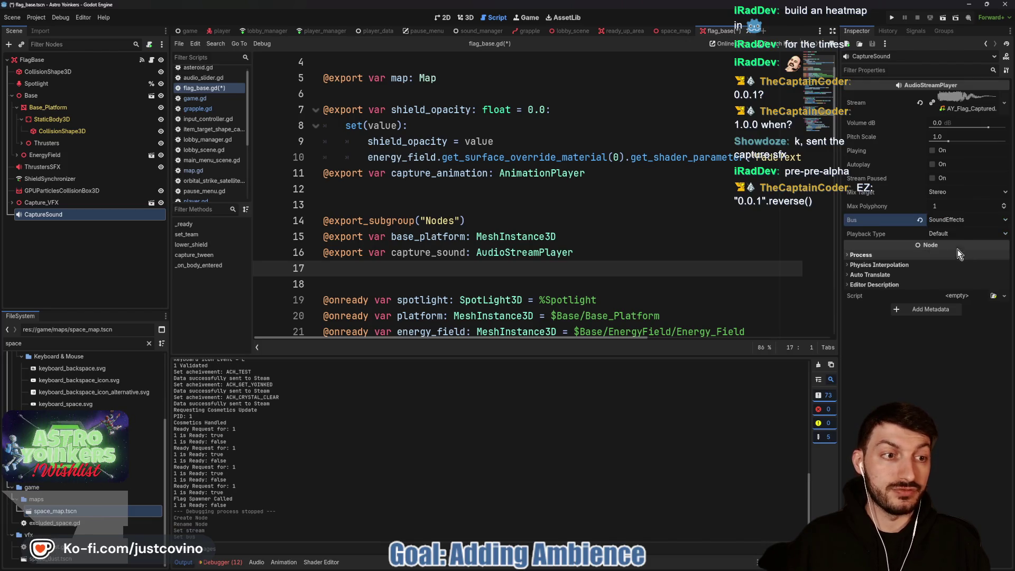
click(947, 221)
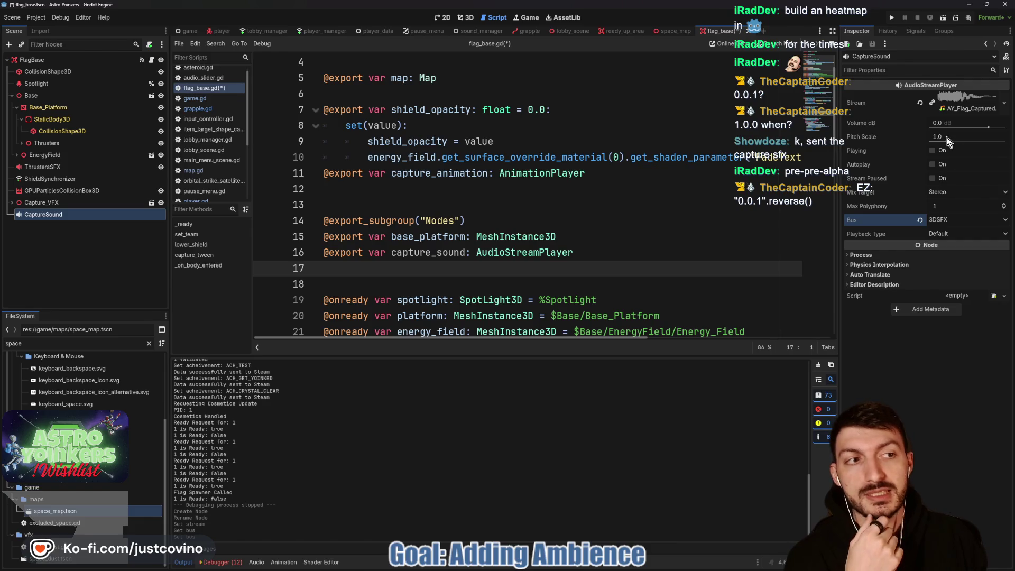
drag(936, 206, 940, 217)
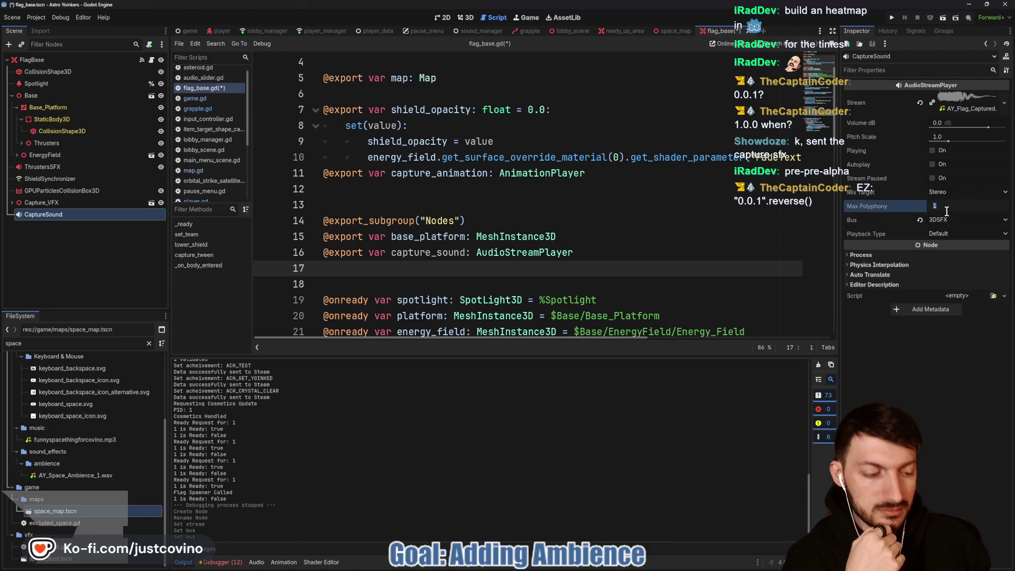
click(609, 278)
scroll(582, 273, down, 10)
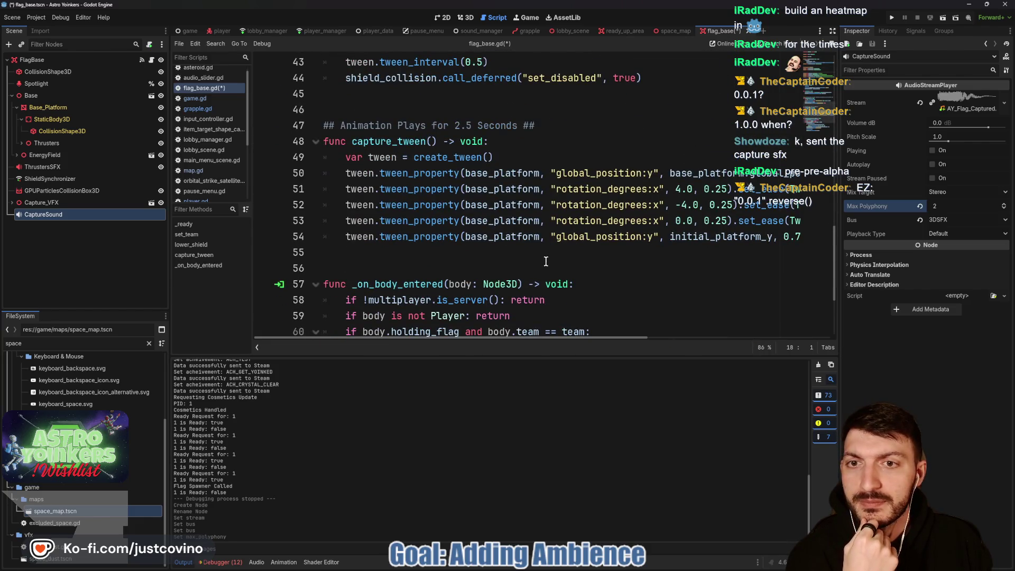
- Insert capture_sound.play() after capture_animation.play("Capture_VFX") in _on_body_entered and save flag_base.gd
scroll(541, 256, down, 3)
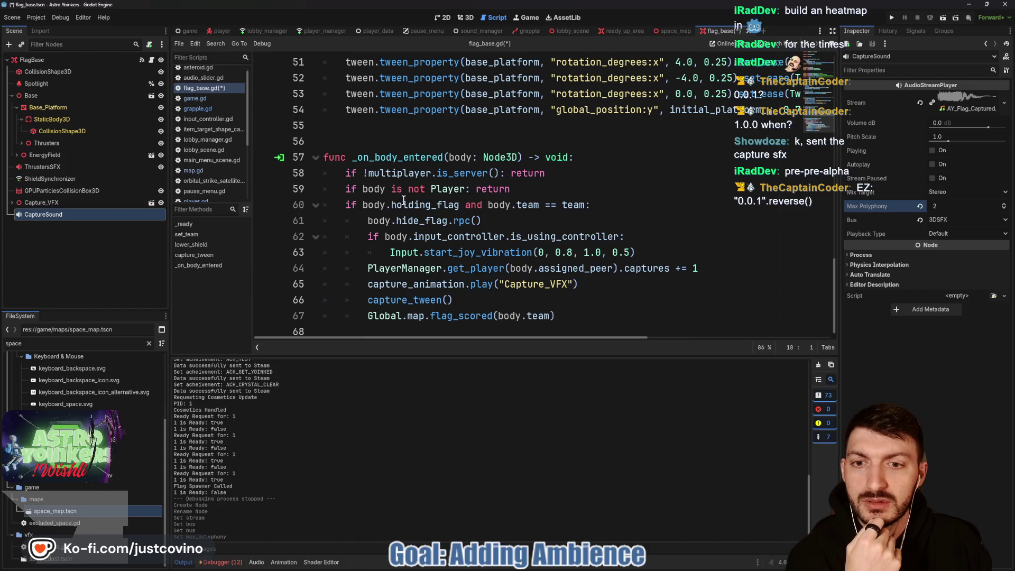
click(467, 300)
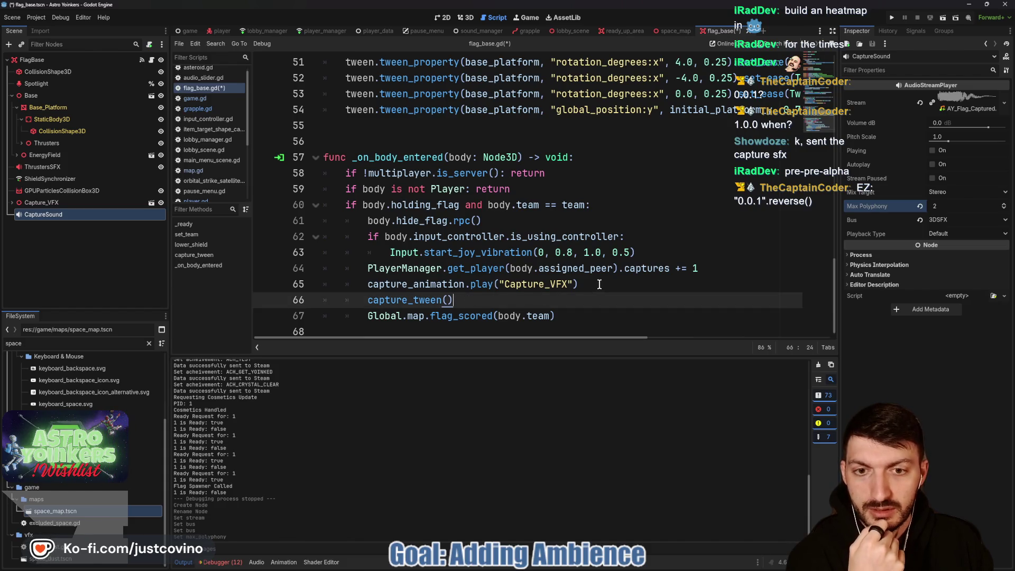
click(699, 272)
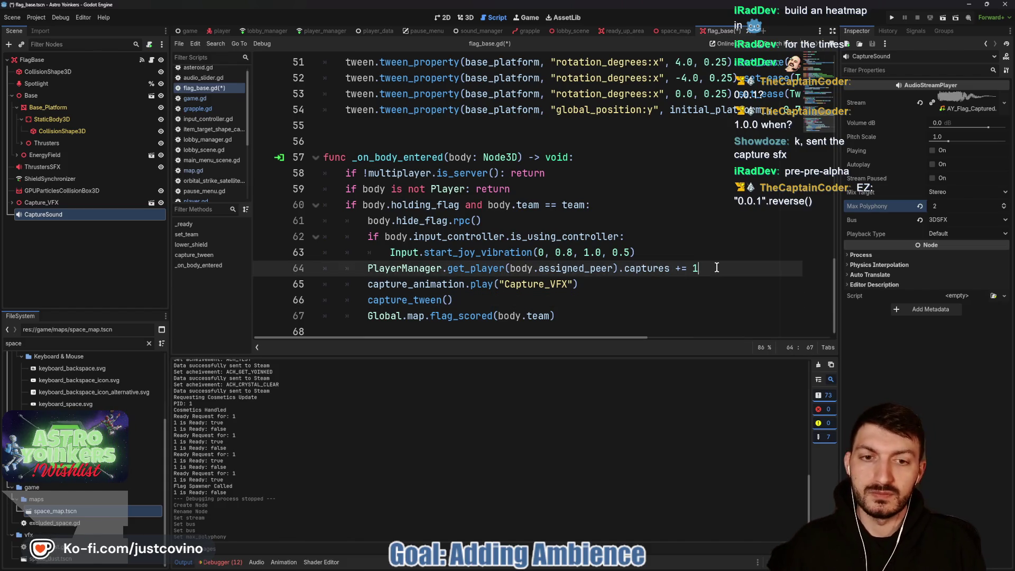
click(609, 285)
key(Return)
text(cap)
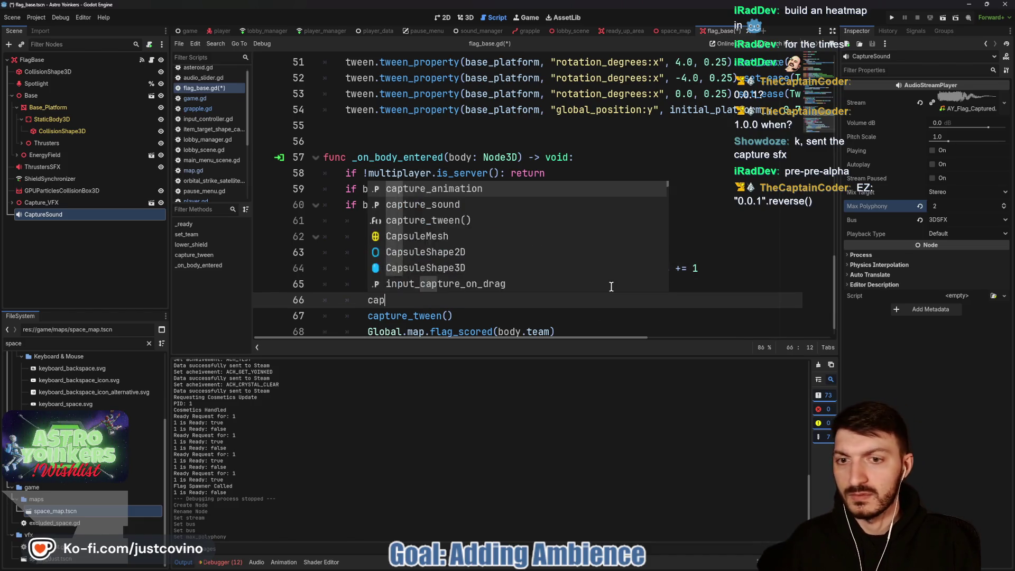
text(ture)
key(Down)
key(Return)
text(.pl)
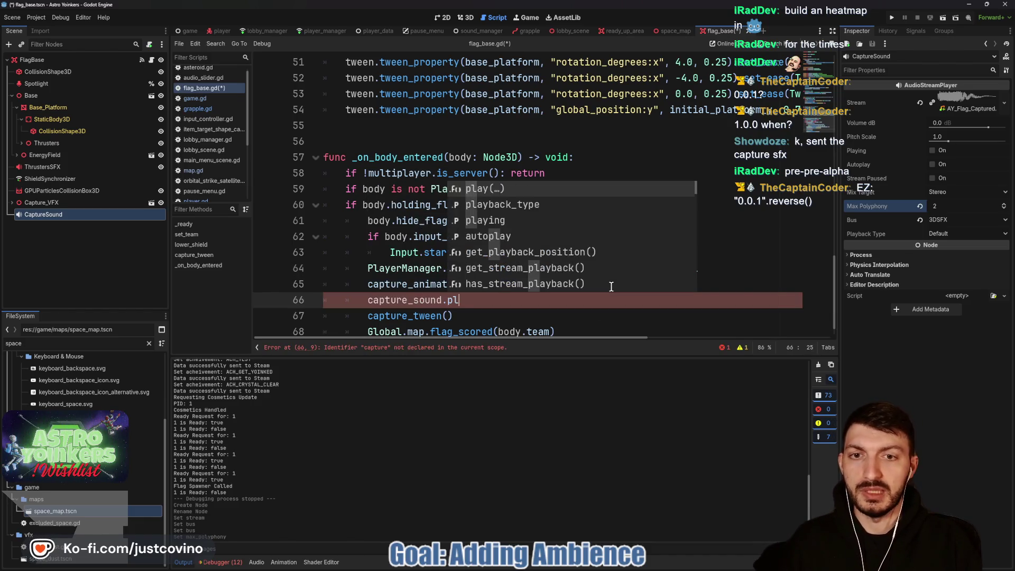
key(Return)
text())
key(ctrl+s)
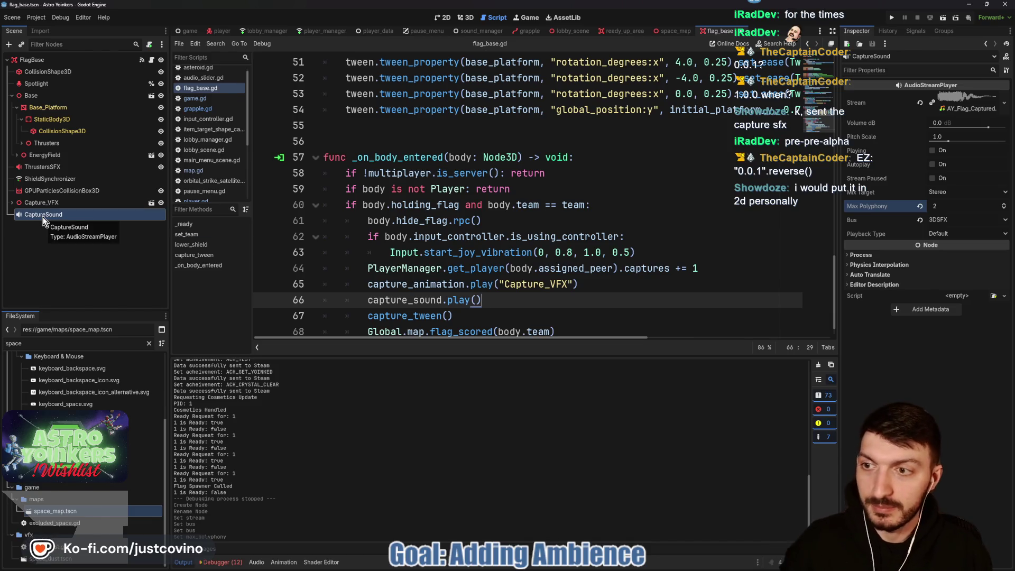
click(948, 222)
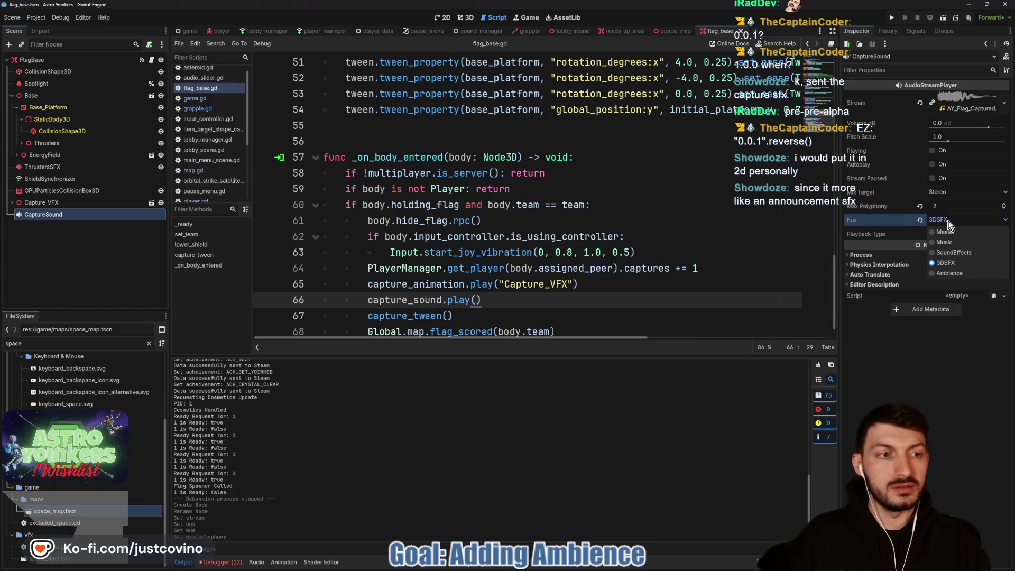
- Set CaptureSound's bus to SoundEffects, inspect Capture_VFX's children, then select FlagBase again
click(950, 252)
click(555, 220)
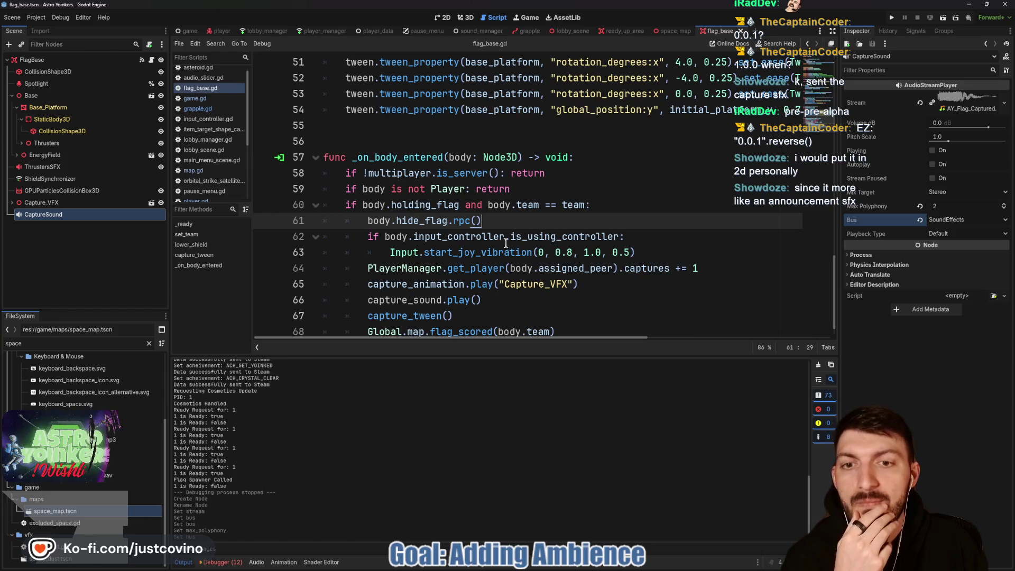
mouse_move(490, 248)
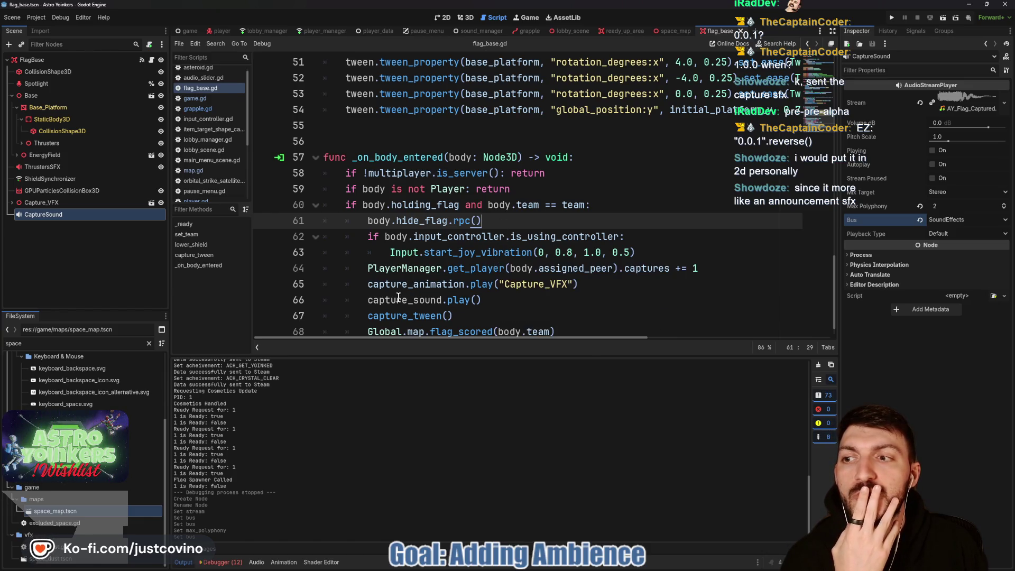
mouse_move(399, 298)
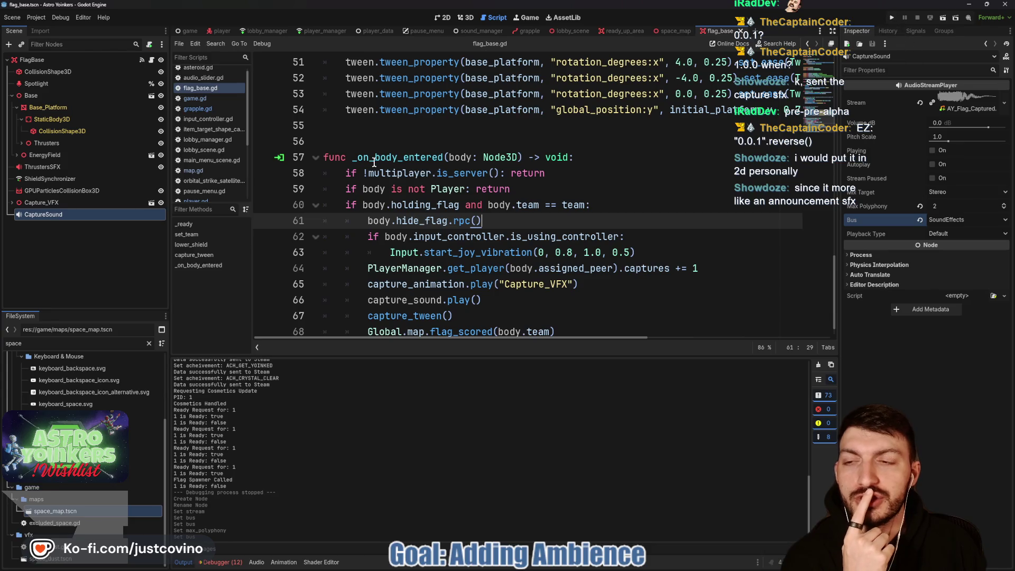
click(13, 204)
scroll(85, 275, down, 2)
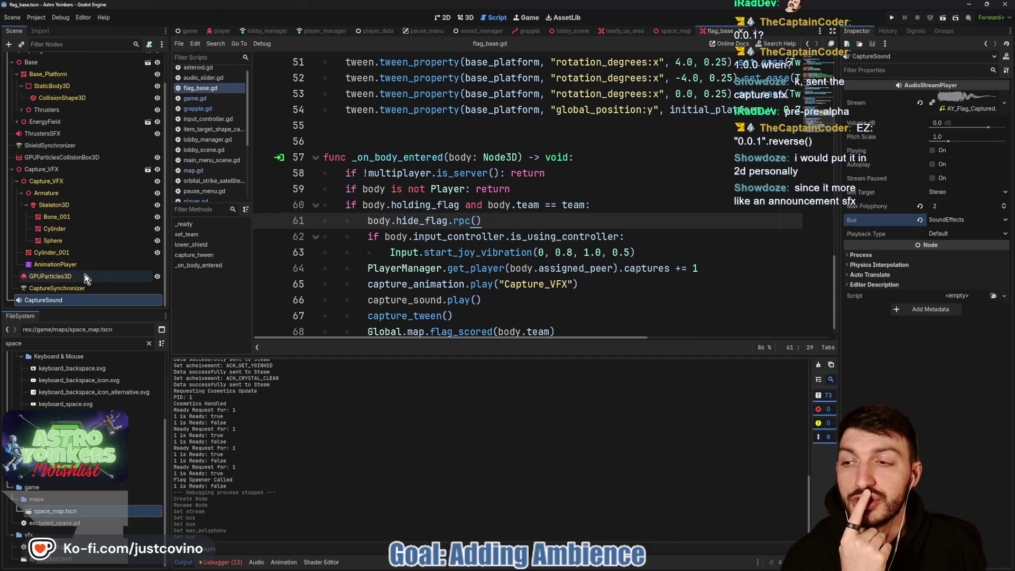
click(12, 169)
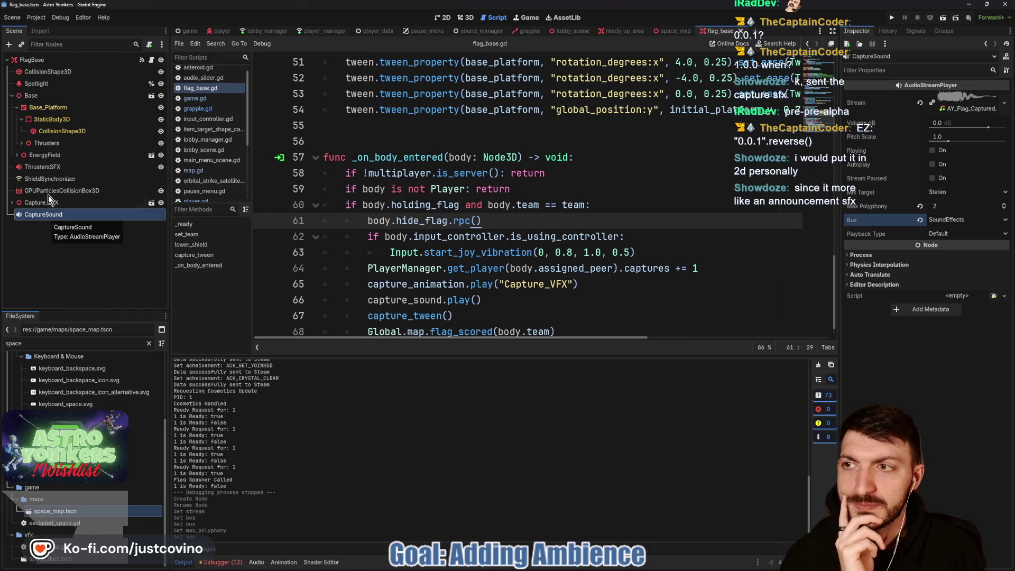
click(58, 61)
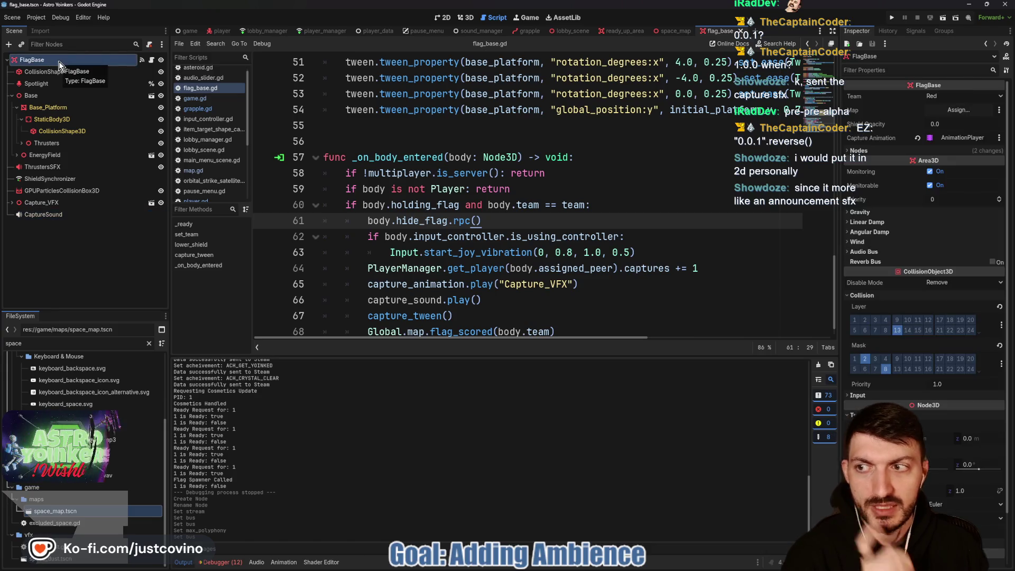
- Add a MultiplayerSynchronizer to FlagBase replicating CaptureSound:playing on change
key(ctrl+a)
text(synch)
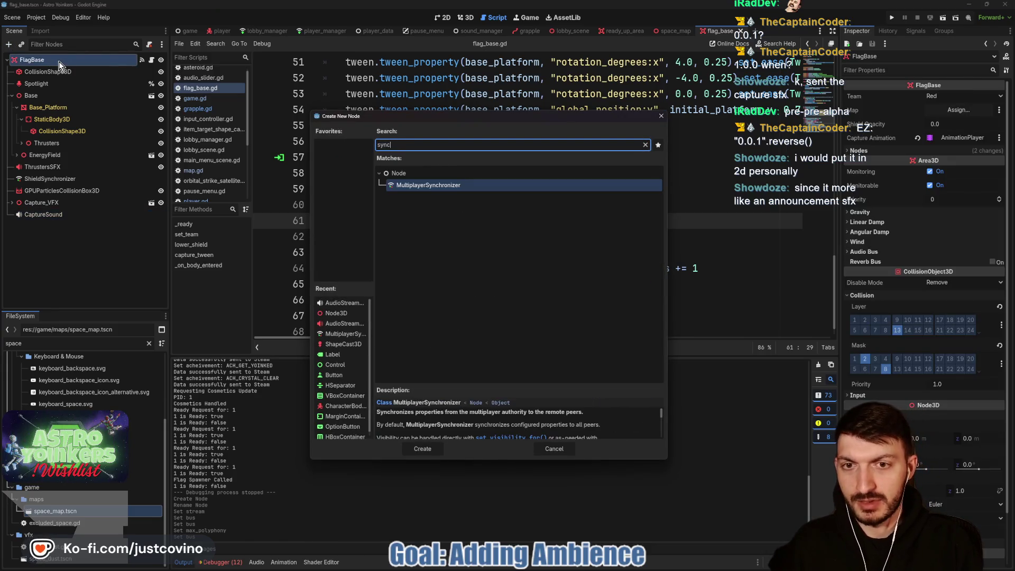
key(Return)
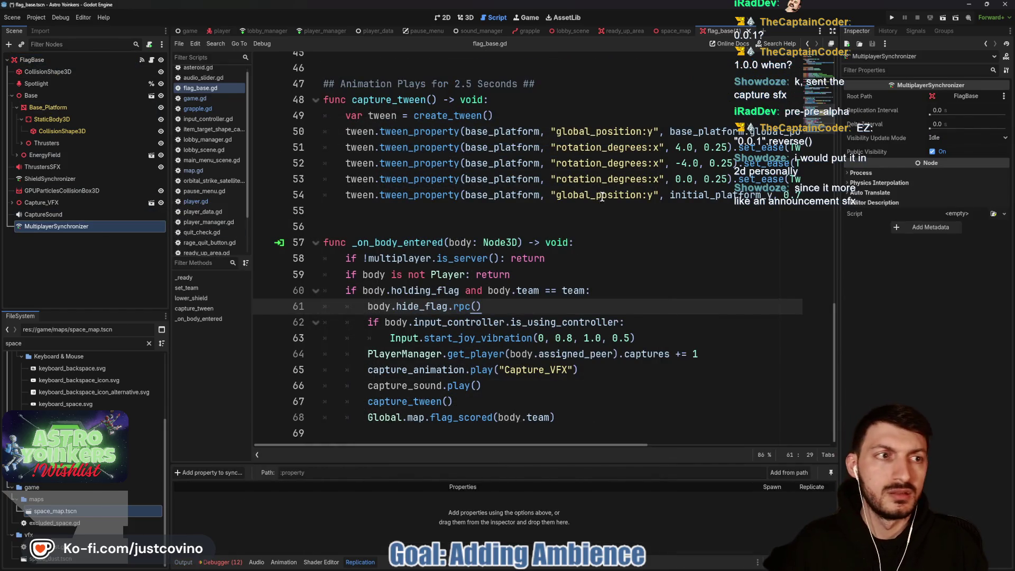
click(209, 472)
scroll(502, 365, down, 5)
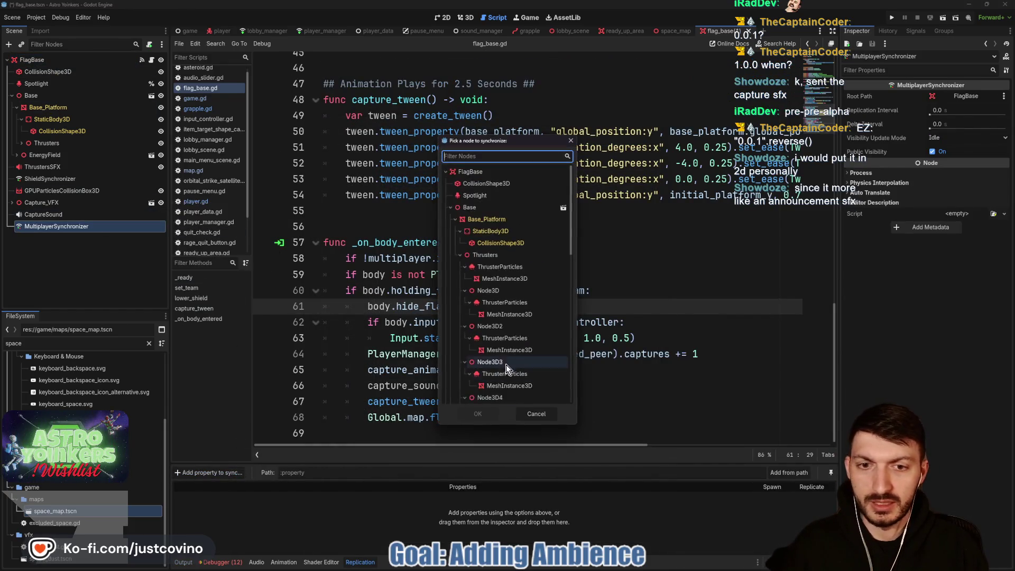
scroll(501, 363, down, 3)
double_click(492, 382)
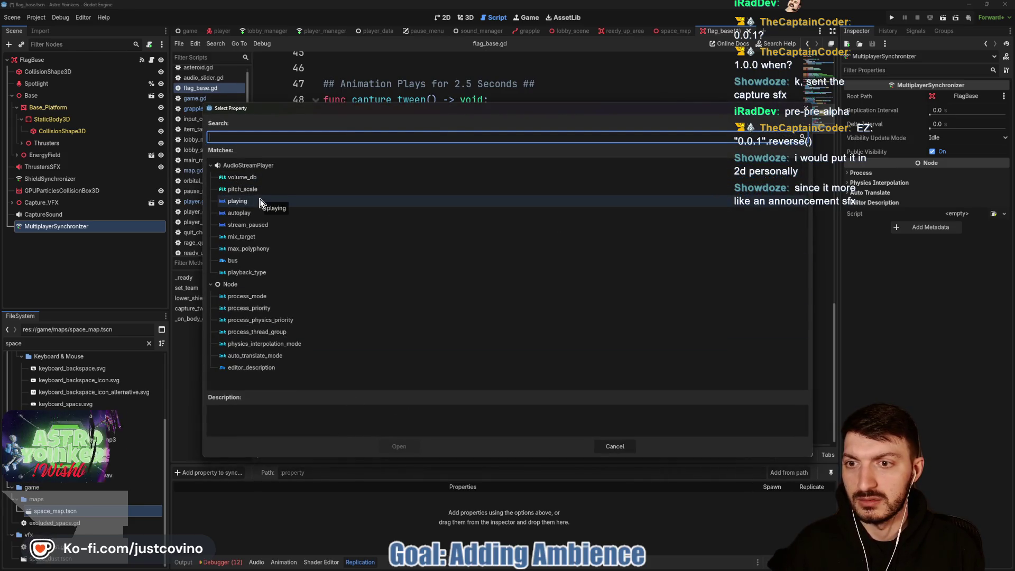
click(238, 201)
click(400, 449)
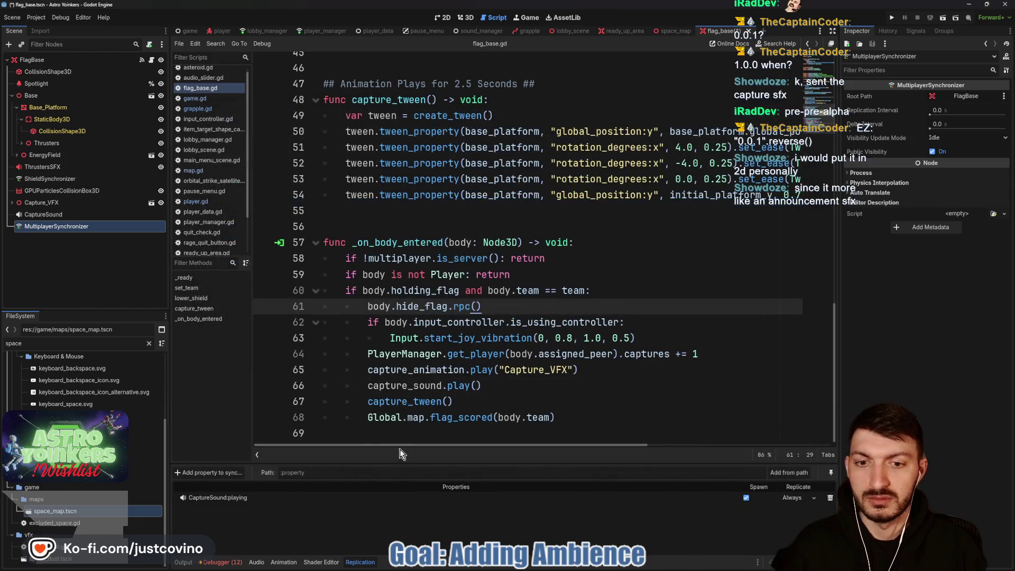
click(808, 501)
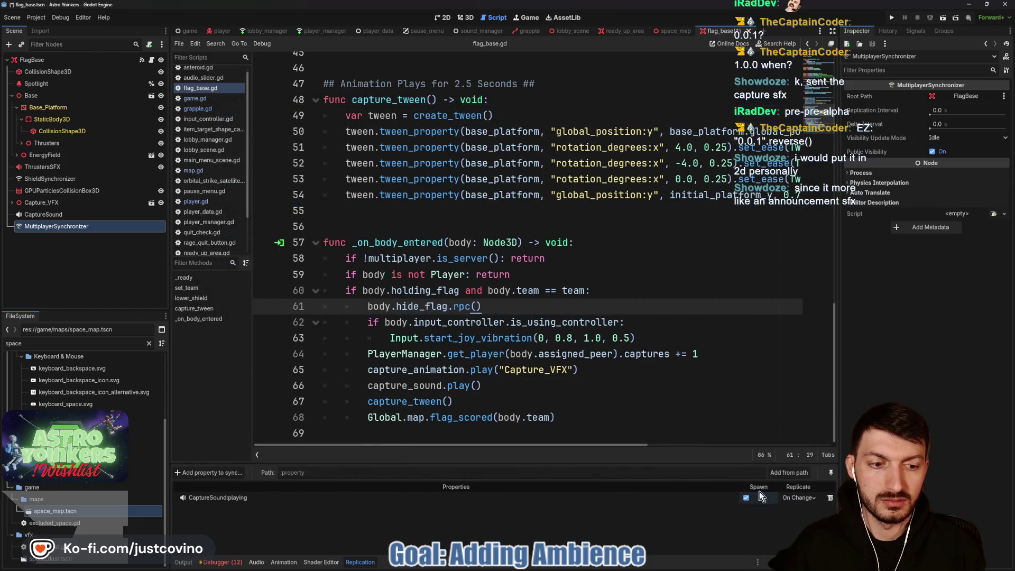
click(480, 385)
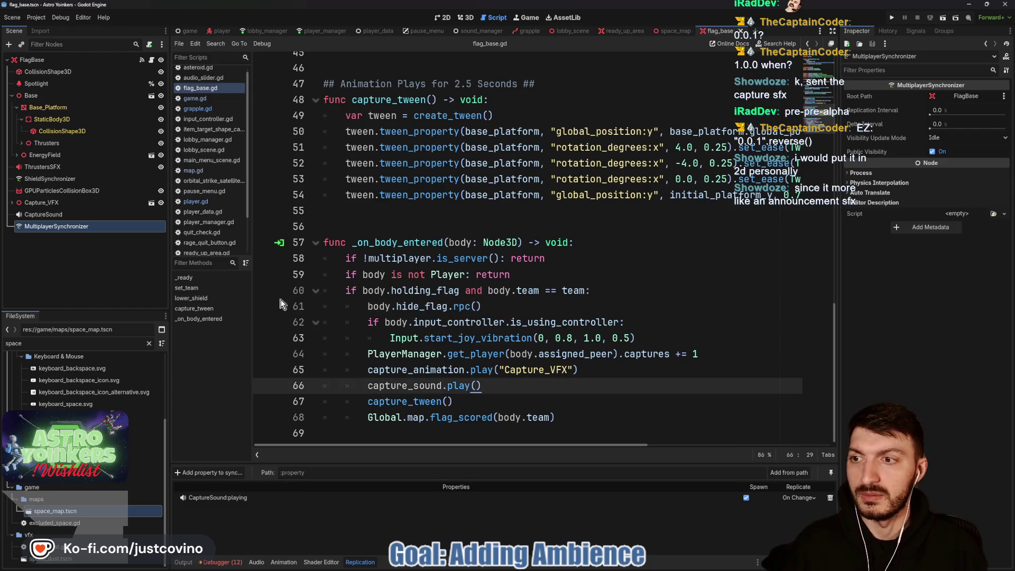
- Rename the synchronizer CaptureSoundSynchronizer, save the scene, and run the game
double_click(85, 226)
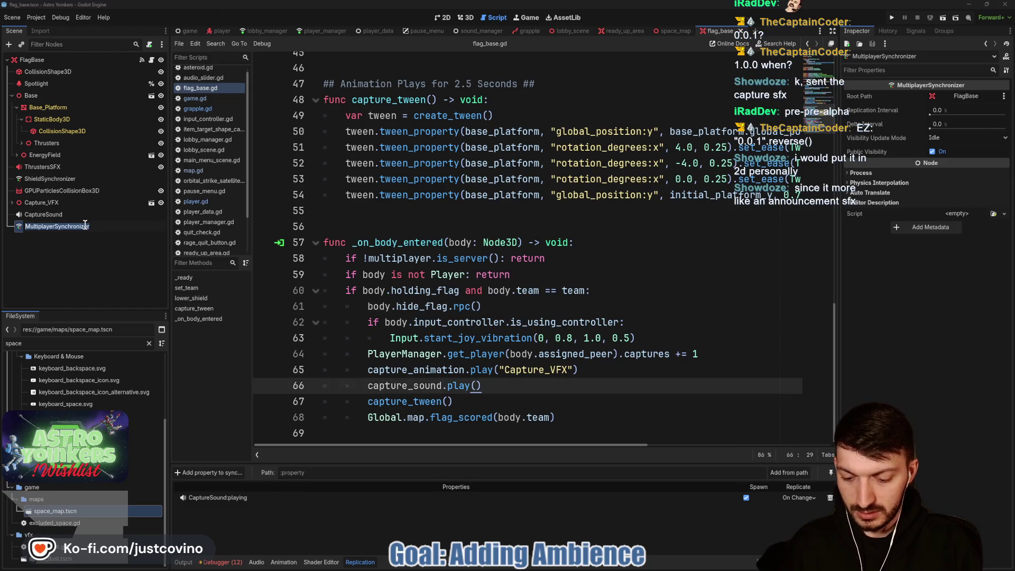
text(CaptureSoundSynchr)
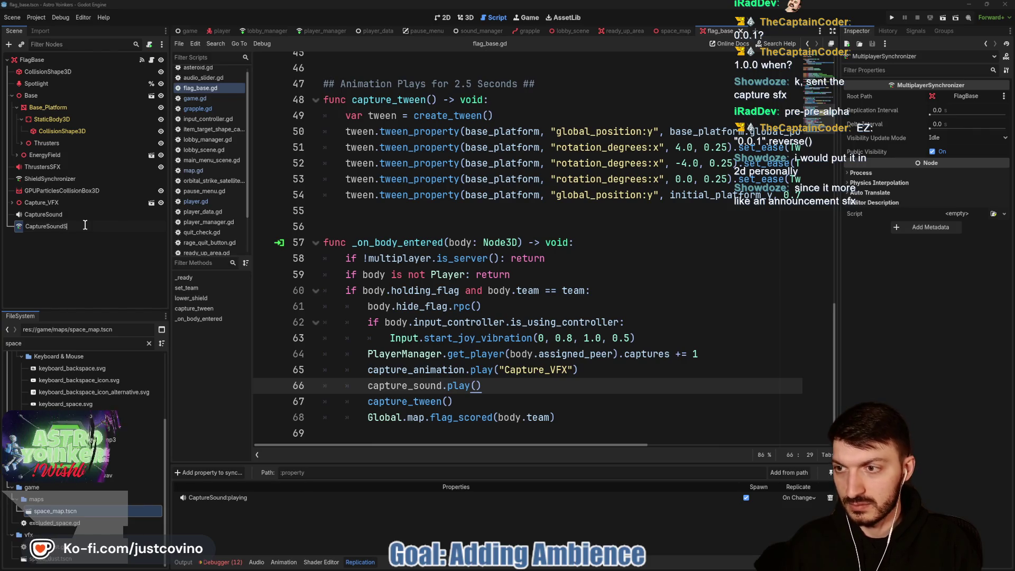
text(onizer)
key(Return)
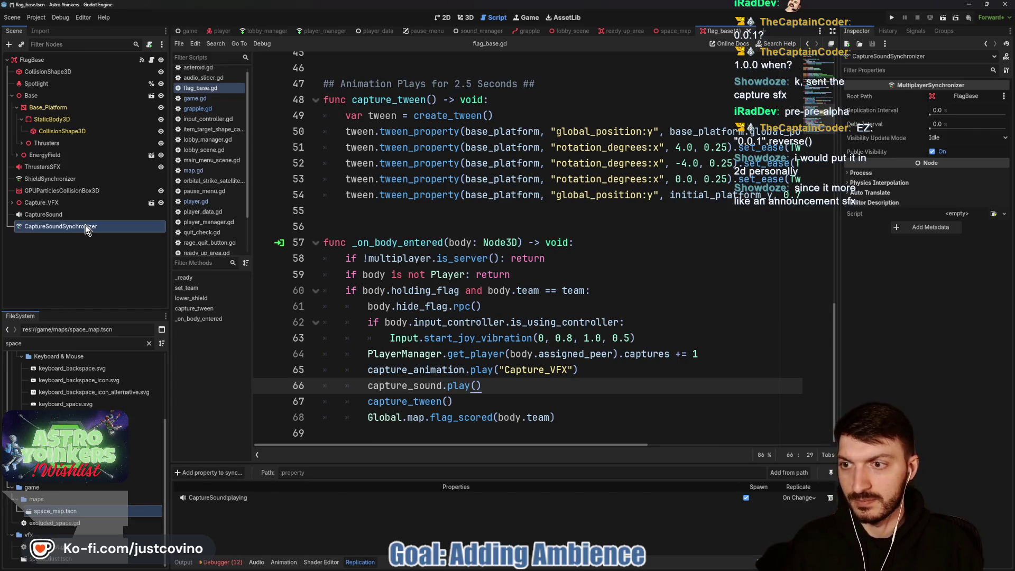
click(495, 232)
key(ctrl+s)
key(F5)
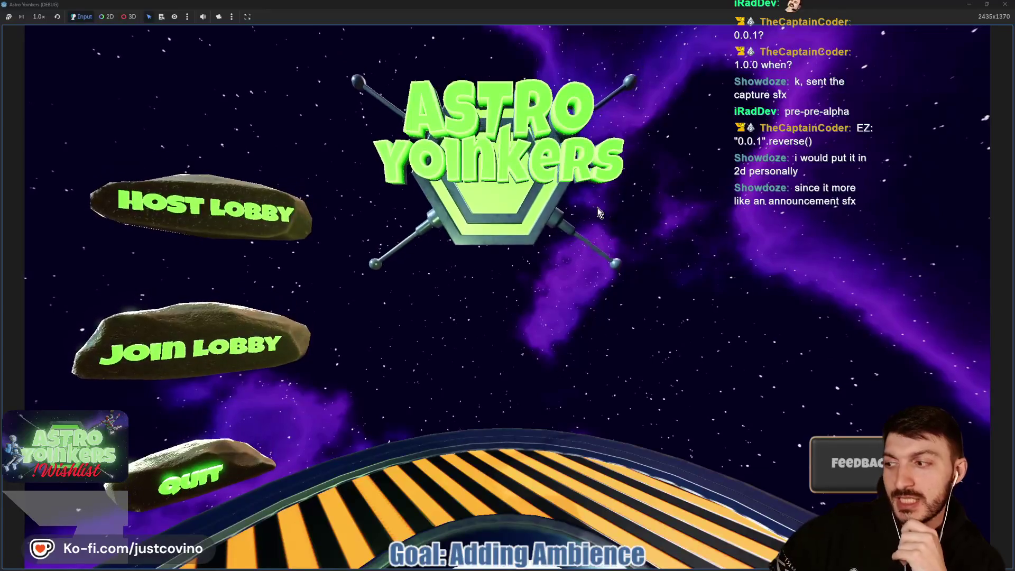
- Host a private lobby and walk onto the pad to start the match
click(262, 219)
click(490, 224)
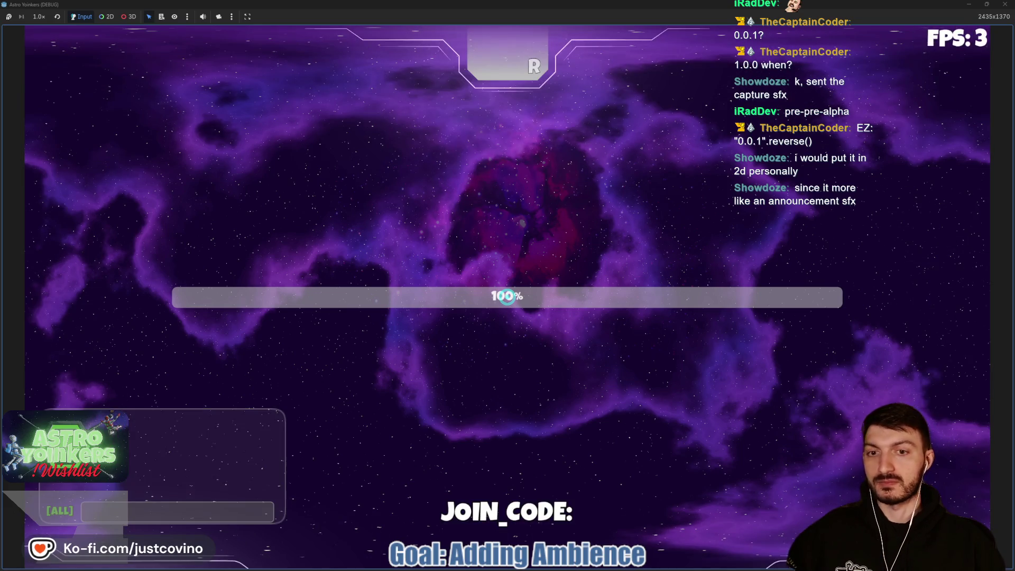
key(Escape)
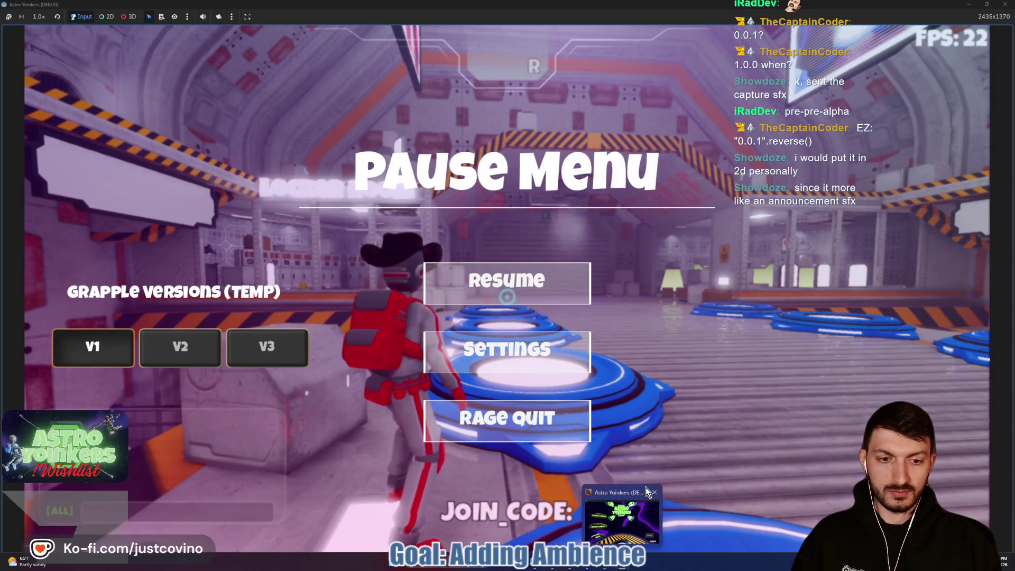
click(545, 287)
key(w)
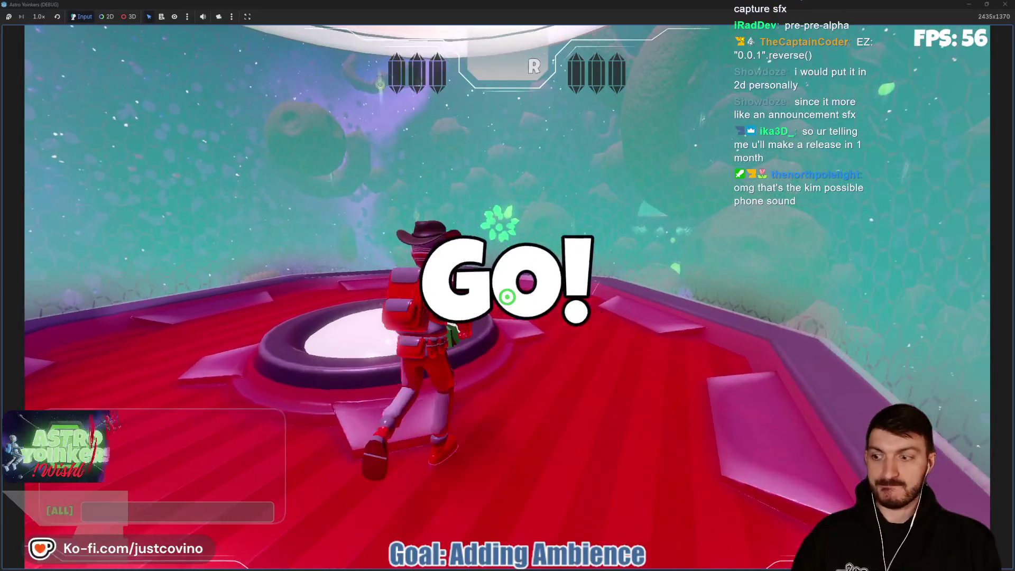
key(w)
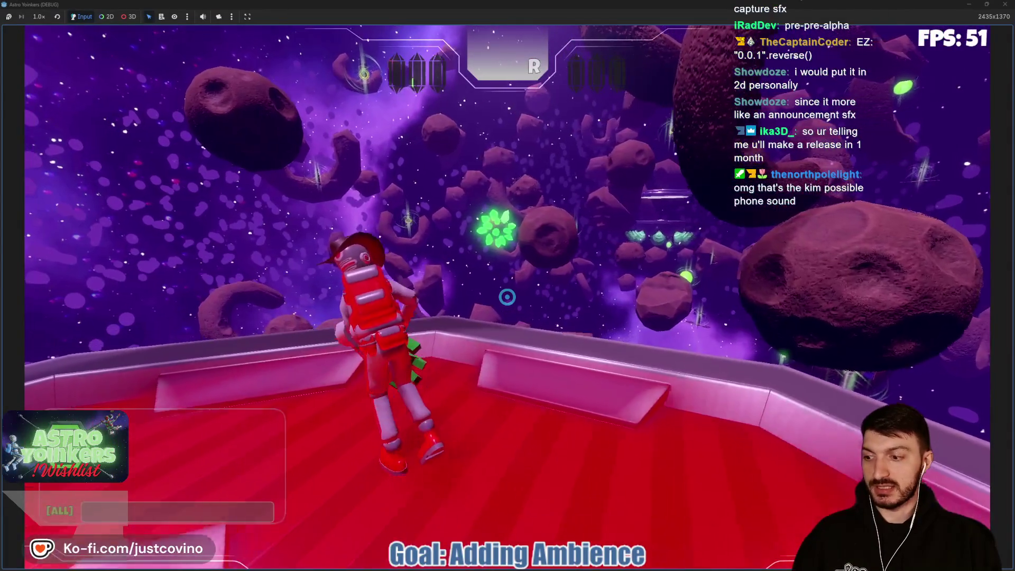
key(Escape)
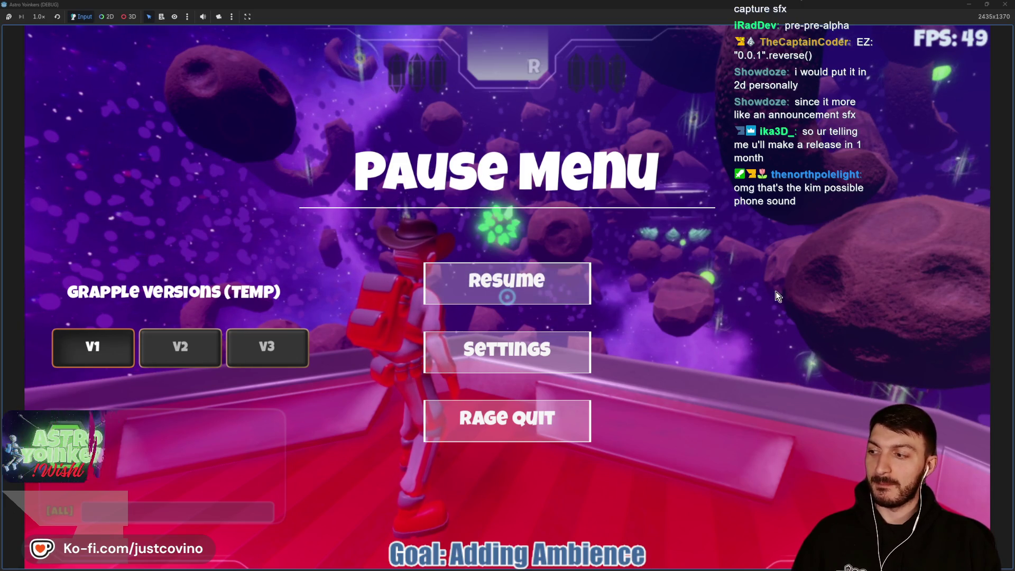
key(Escape)
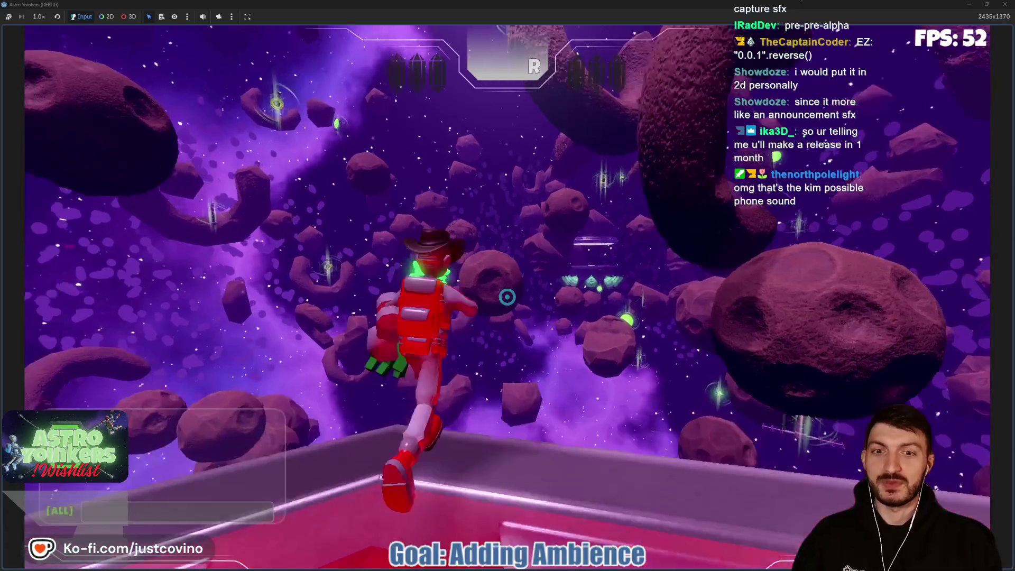
- Grapple across the asteroids to the crystal, capture it on the base pad, then stop the game
click(506, 297)
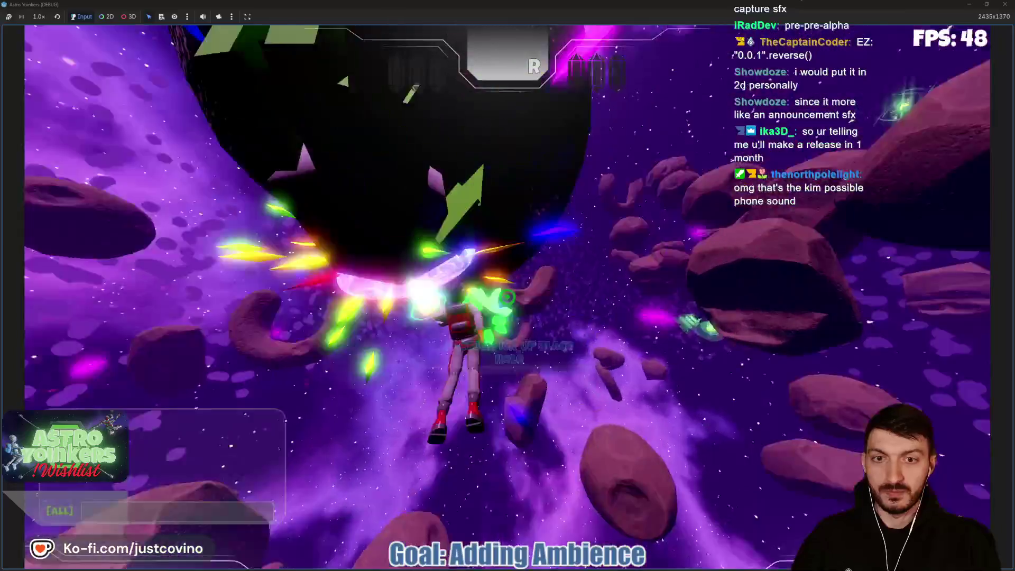
click(506, 297)
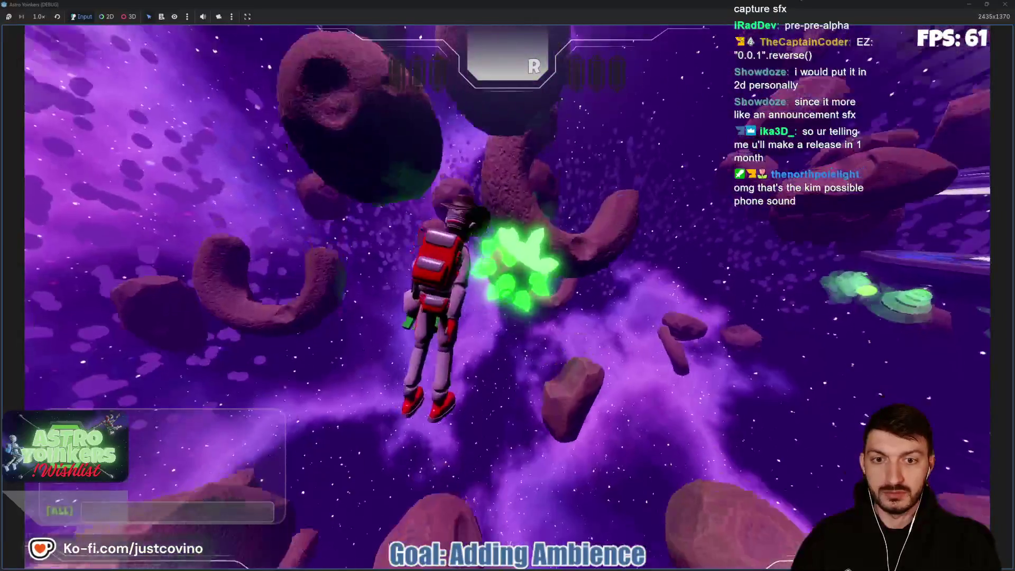
click(507, 297)
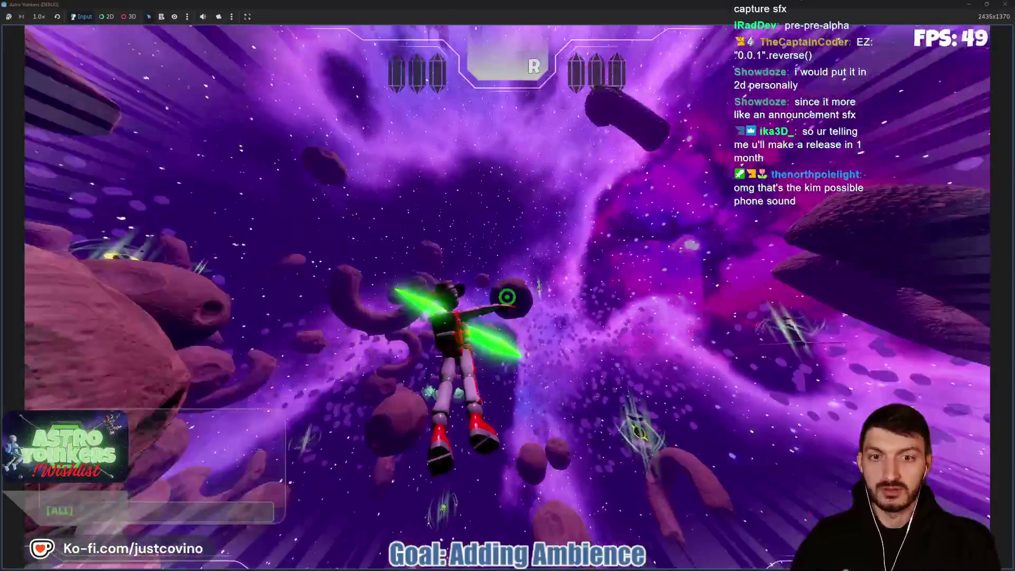
click(507, 296)
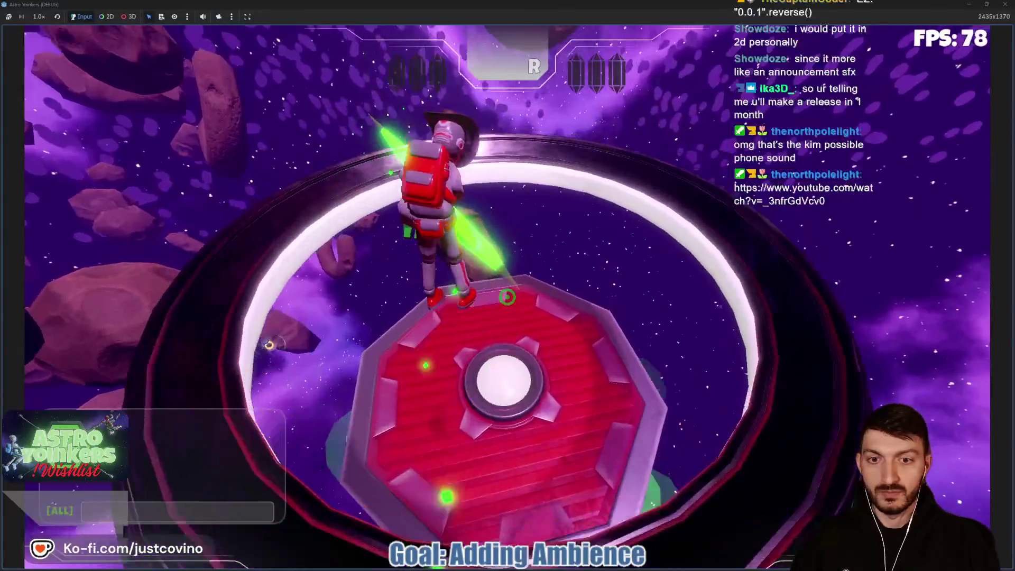
key(w)
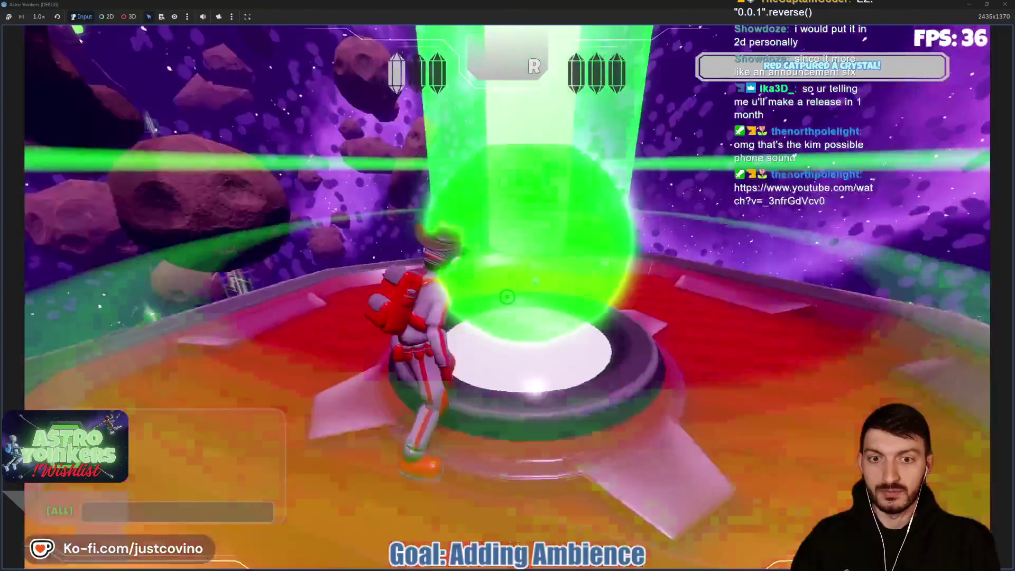
key(w)
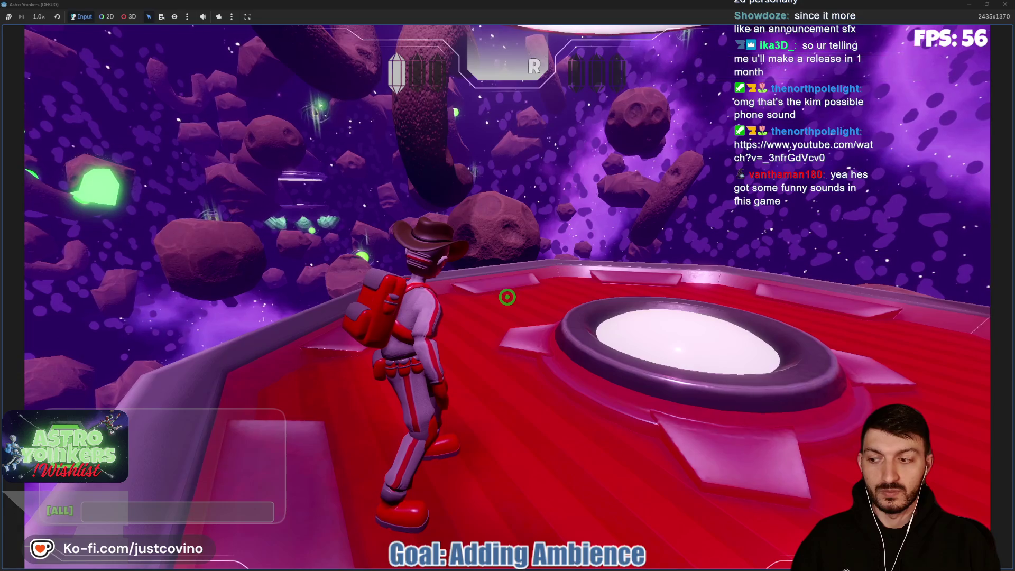
key(F8)
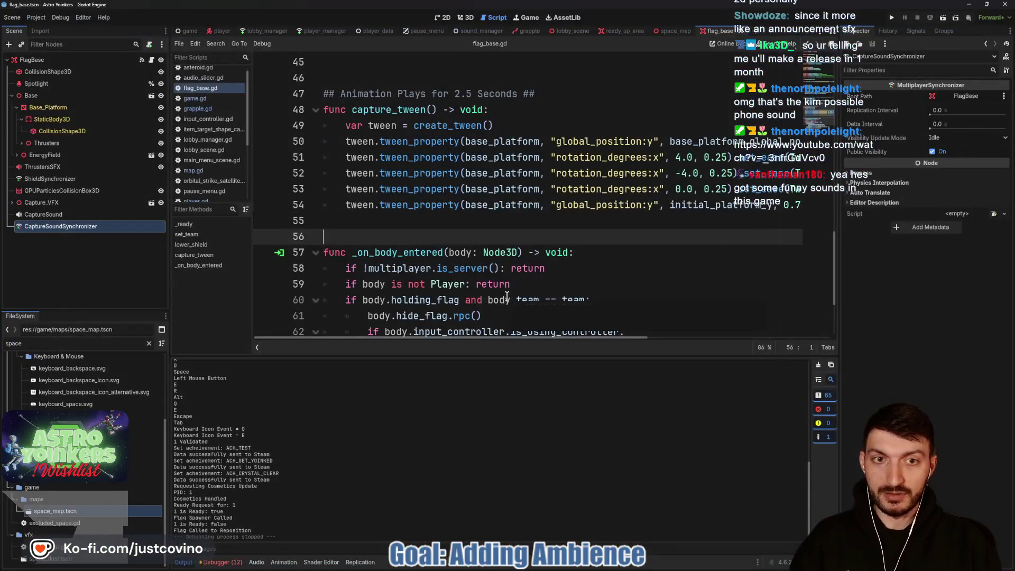
- Change CaptureSound's Volume dB to 2.5 and save the flag_base scene
click(42, 214)
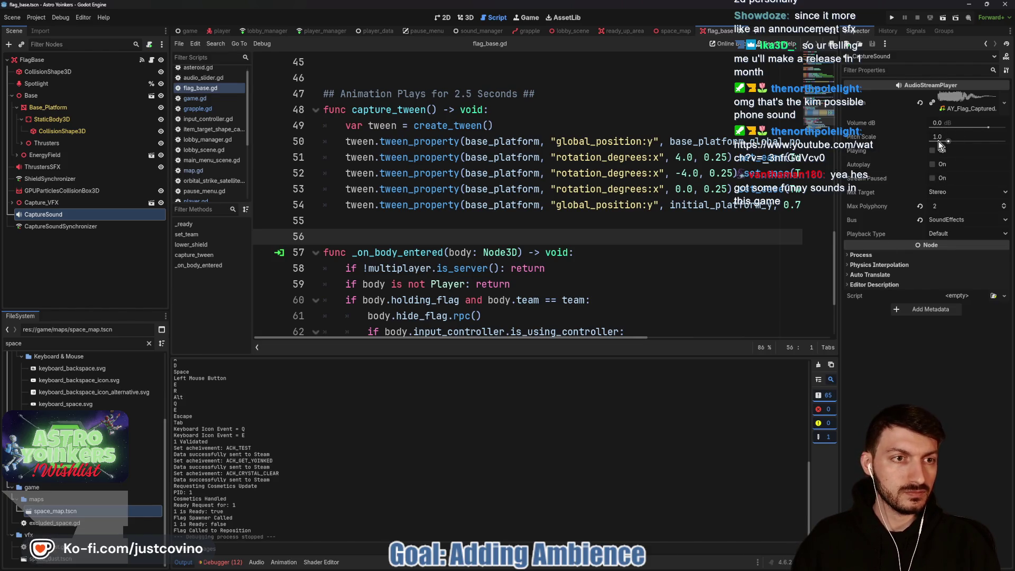
click(943, 122)
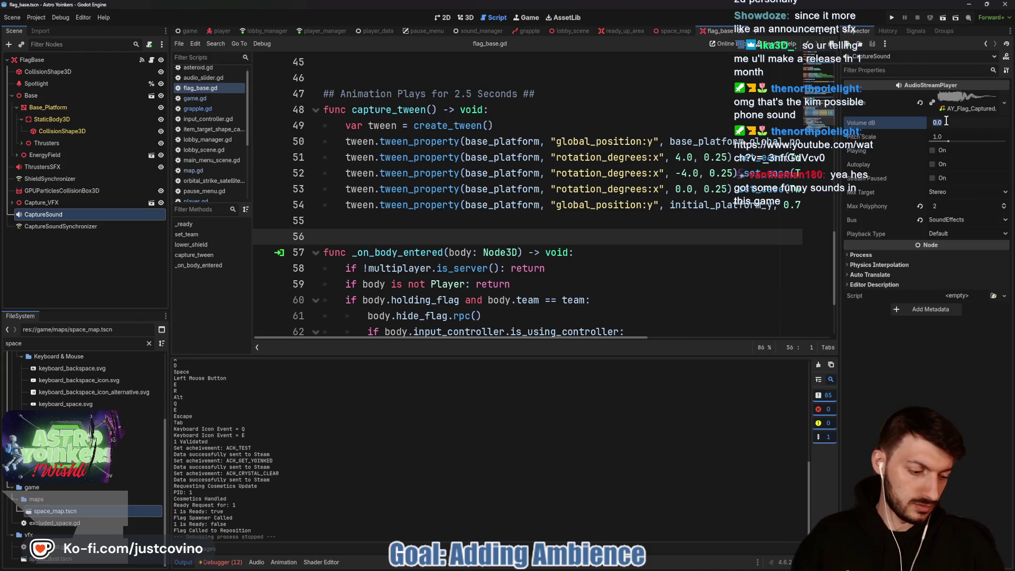
text(5)
key(Return)
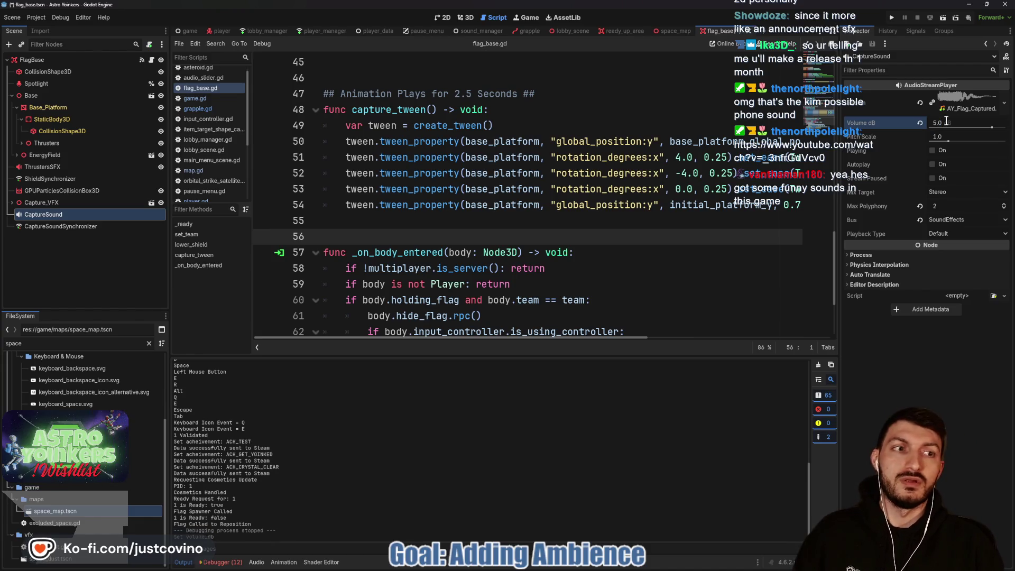
text(2.5)
key(Return)
click(655, 238)
key(ctrl+s)
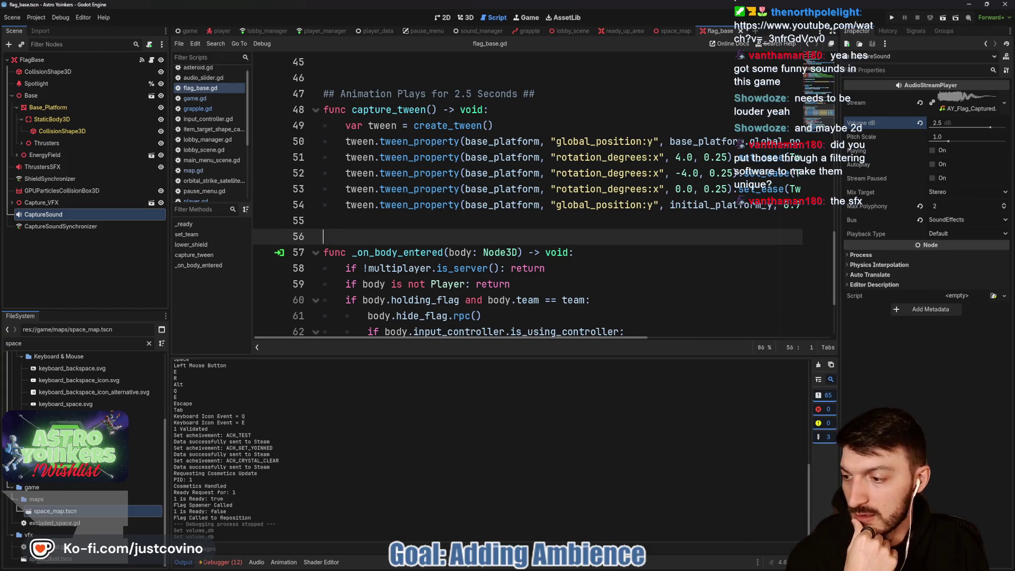
mouse_move(621, 566)
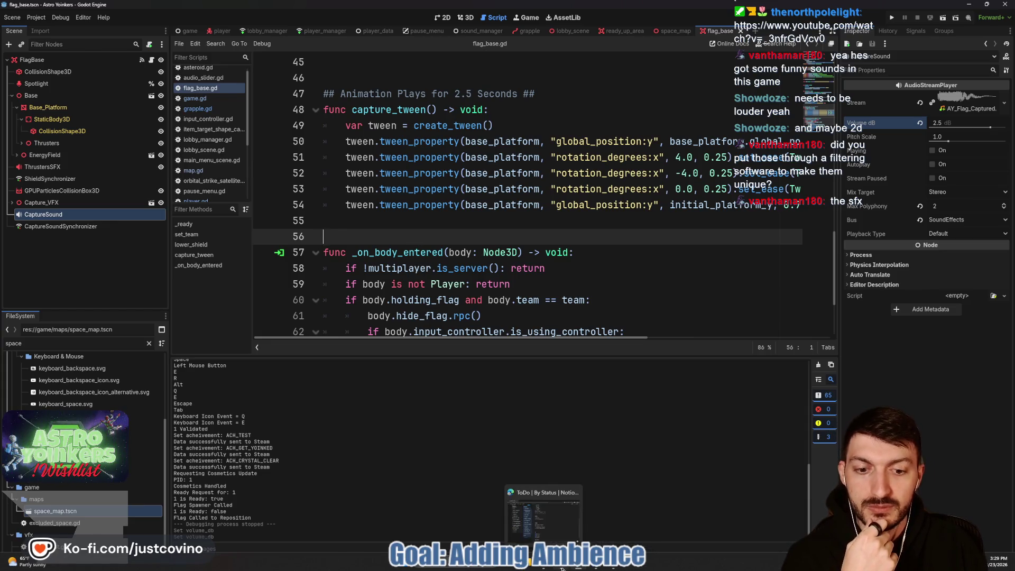
- Commit the four changed files with summary 'Capture SFX added' and push to origin
click(560, 565)
click(287, 371)
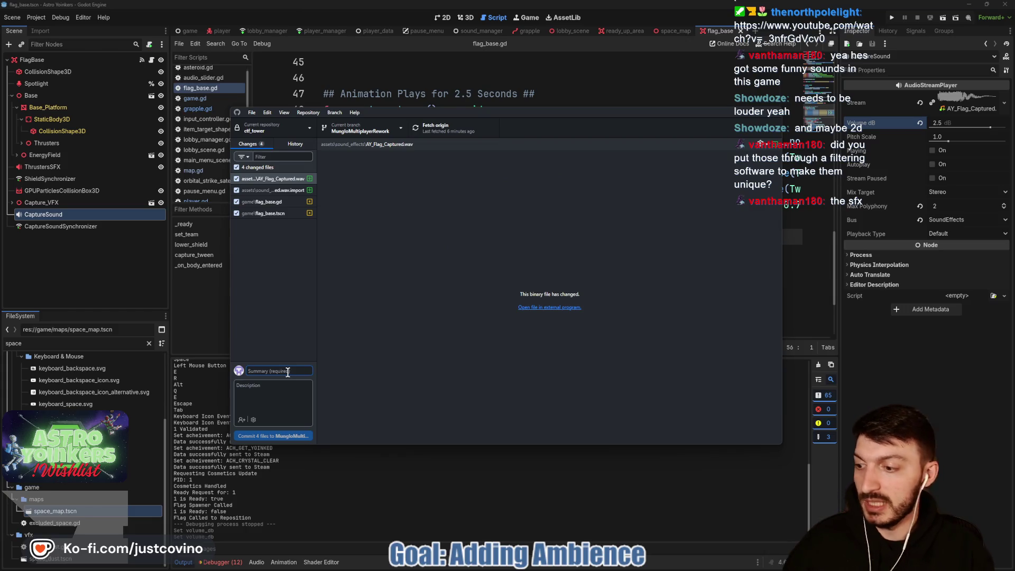
text(Capture SFX added)
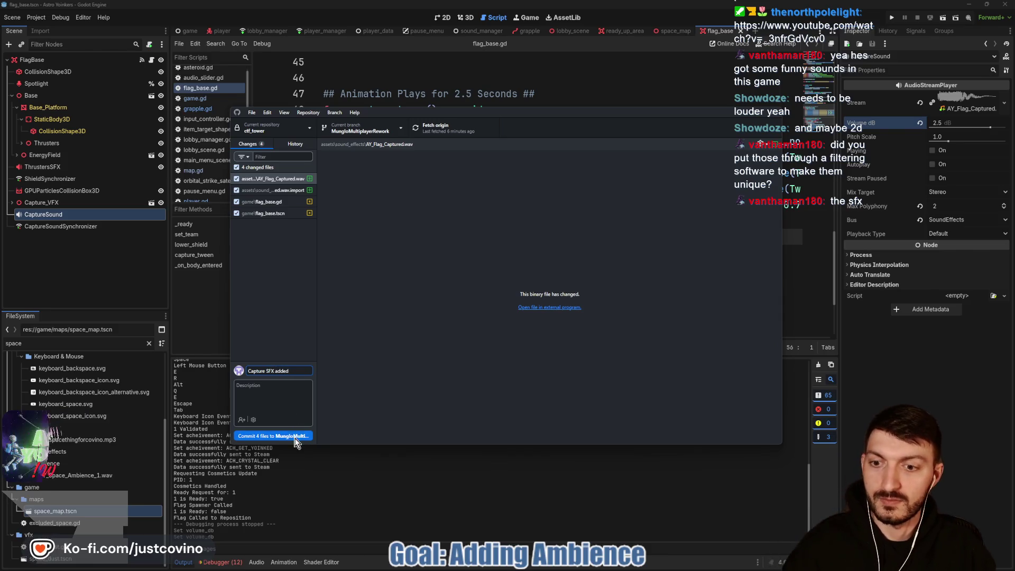
click(297, 435)
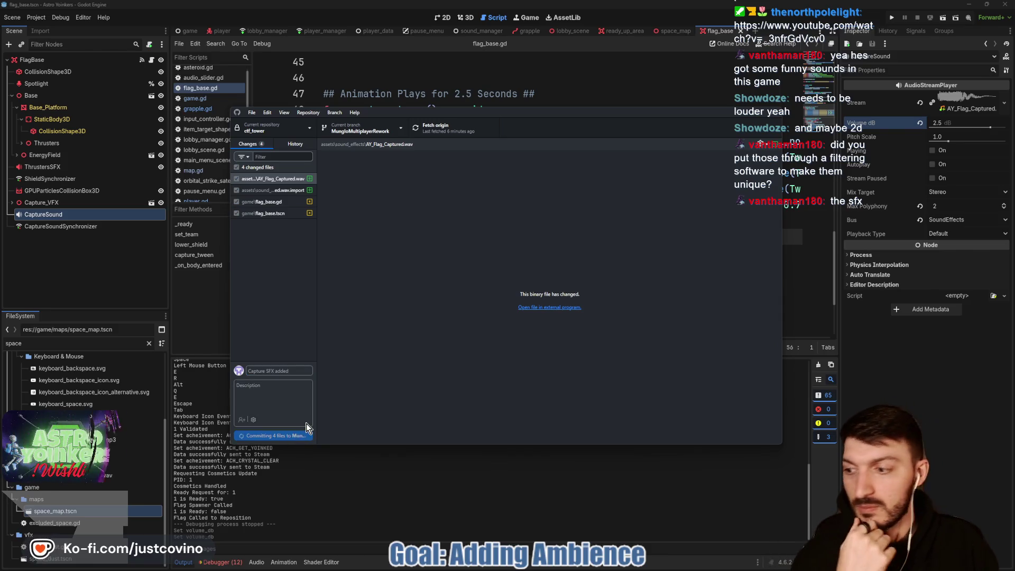
click(643, 220)
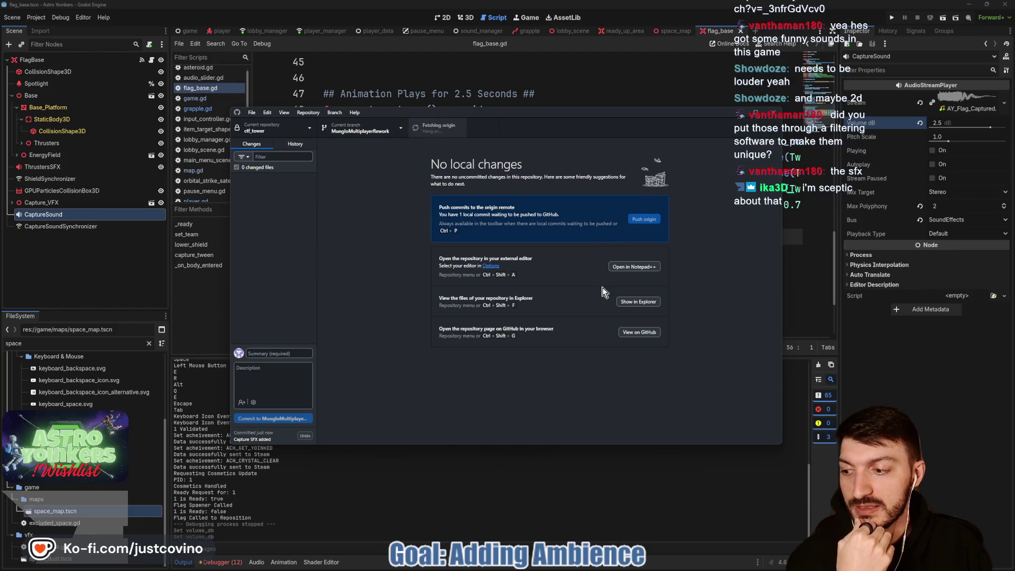
click(555, 95)
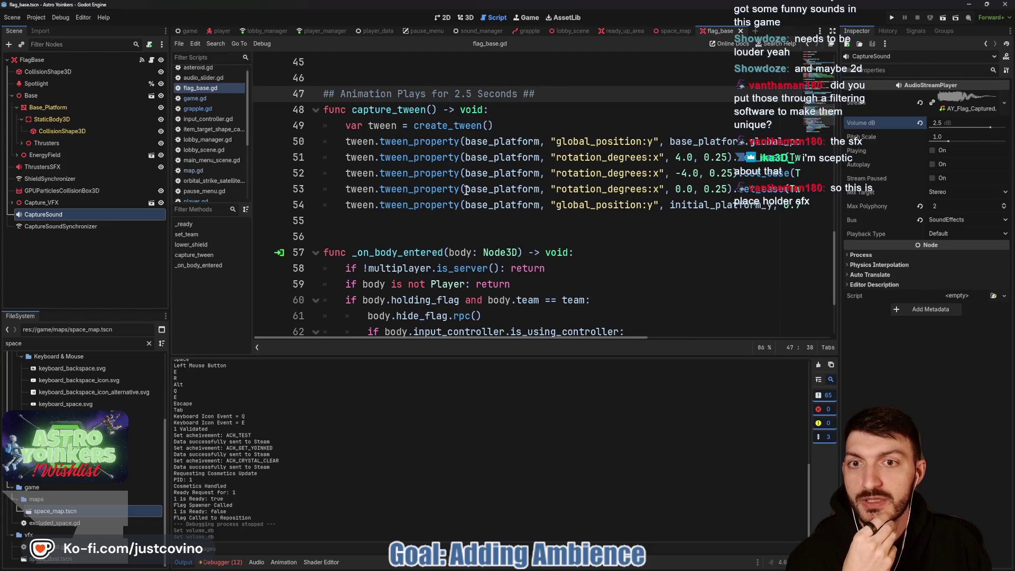
- Leave the caret on line 56 of flag_base.gd and switch to the Notion ToDo board
click(423, 235)
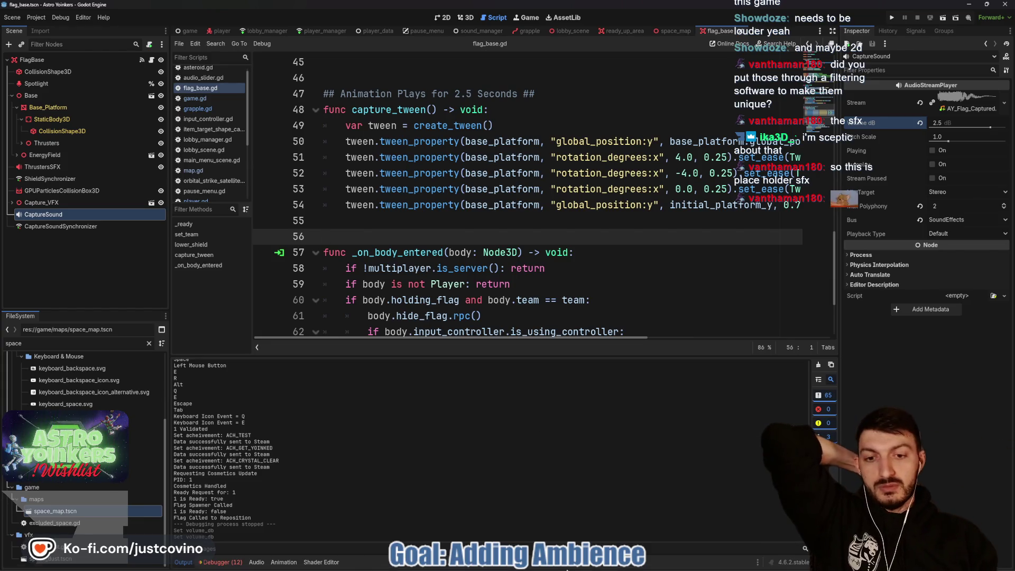
click(566, 562)
- Close the SFX peek and drag Playtest Invite Cards into the Done column
click(215, 434)
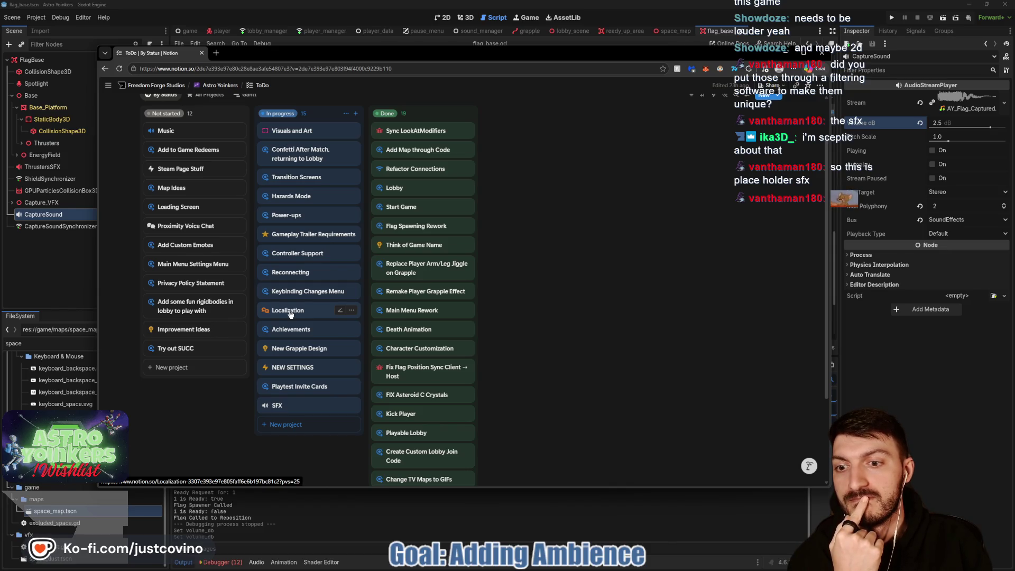
mouse_move(307, 392)
mouse_down()
mouse_move(312, 465)
mouse_move(370, 455)
mouse_move(415, 396)
mouse_up()
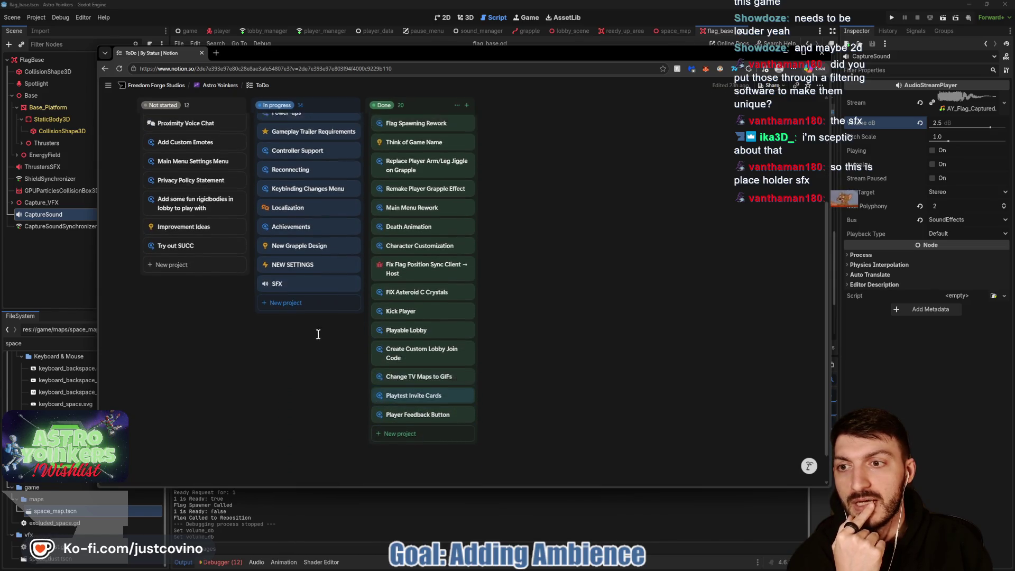
scroll(319, 334, up, 3)
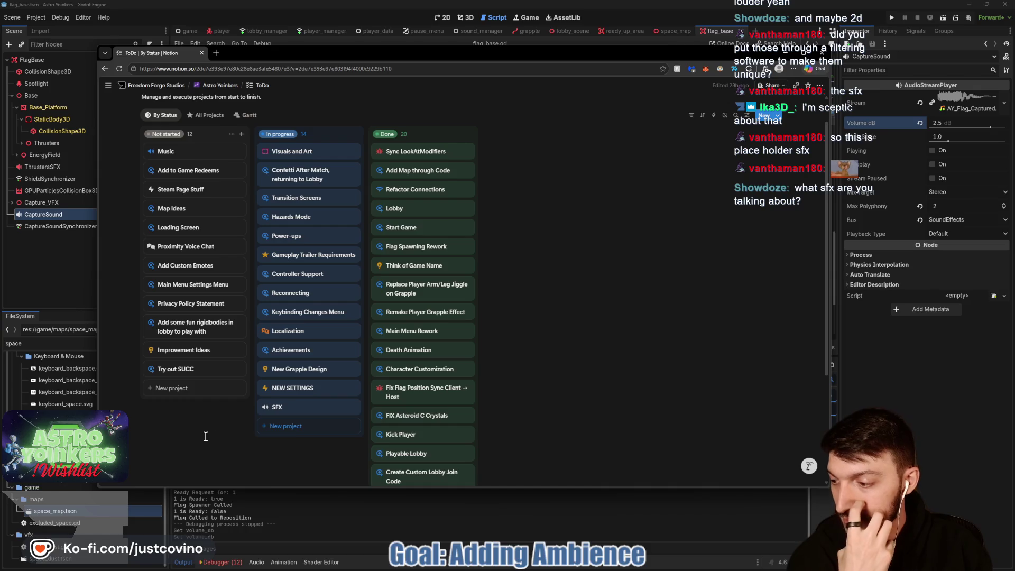
- On the SFX page, add a 'Hazards:' heading with an empty to-do below Items, then close it
click(285, 407)
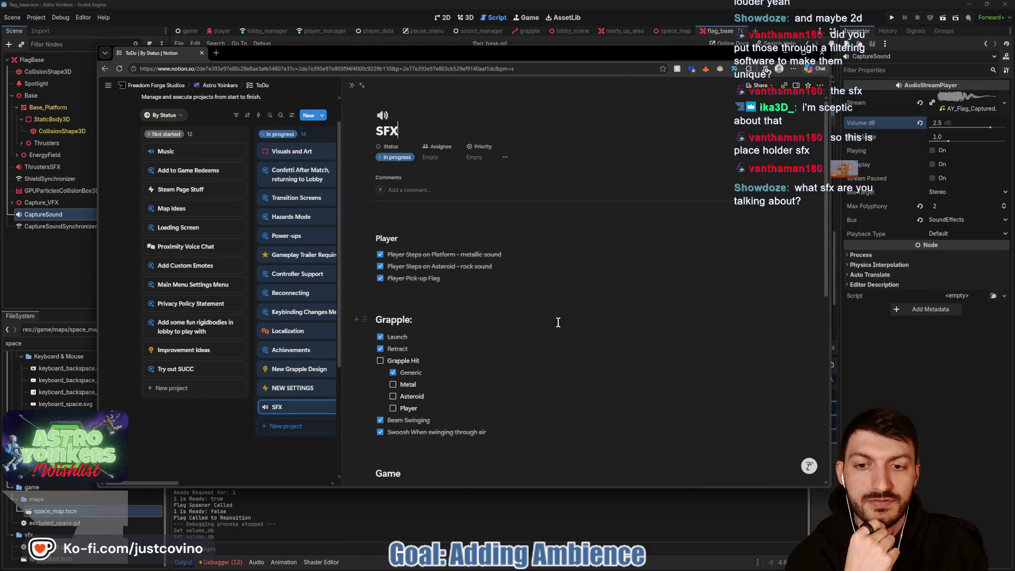
scroll(558, 322, down, 2)
scroll(544, 327, down, 2)
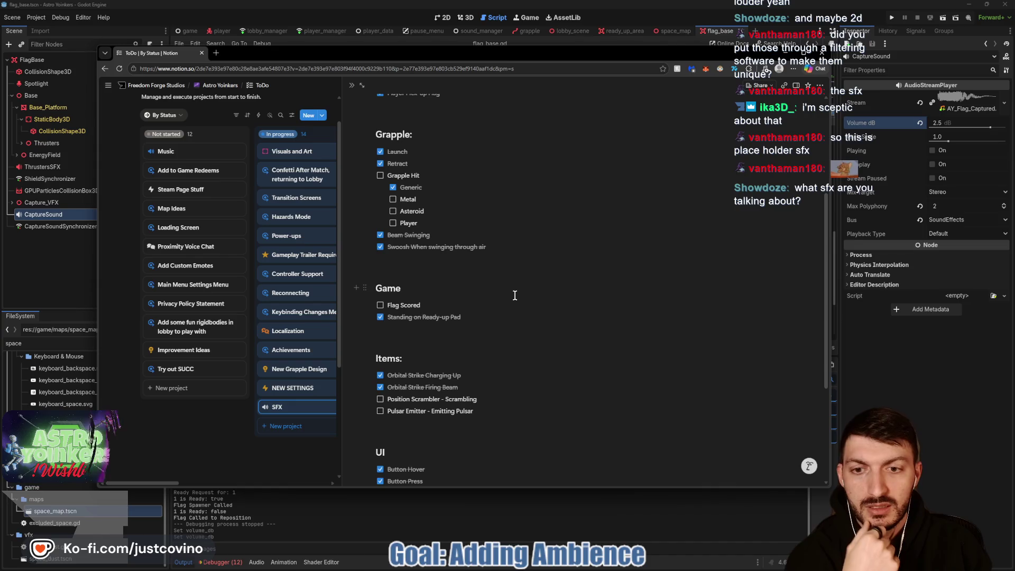
scroll(515, 294, down, 2)
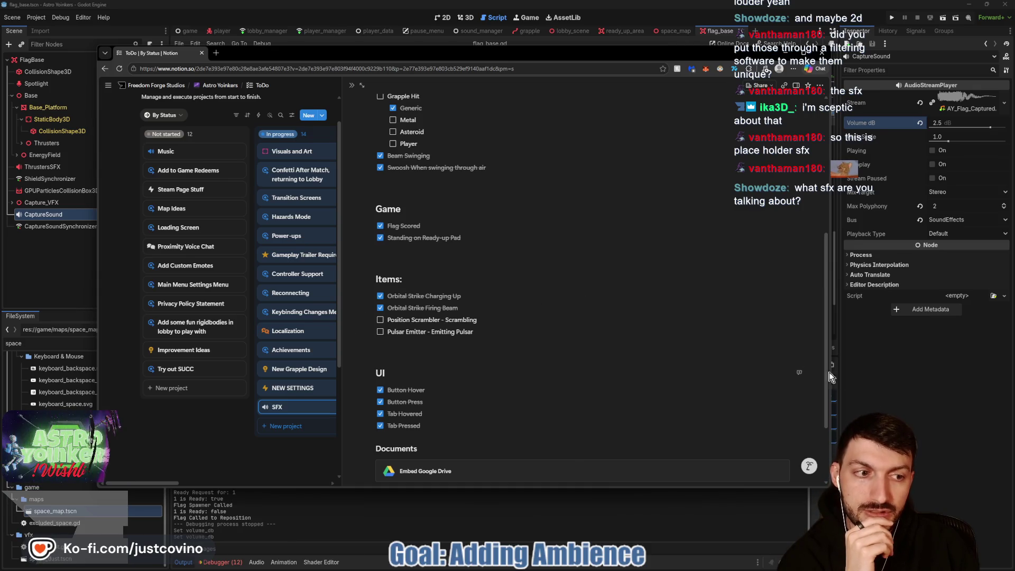
click(498, 329)
key(Return)
key(Return)
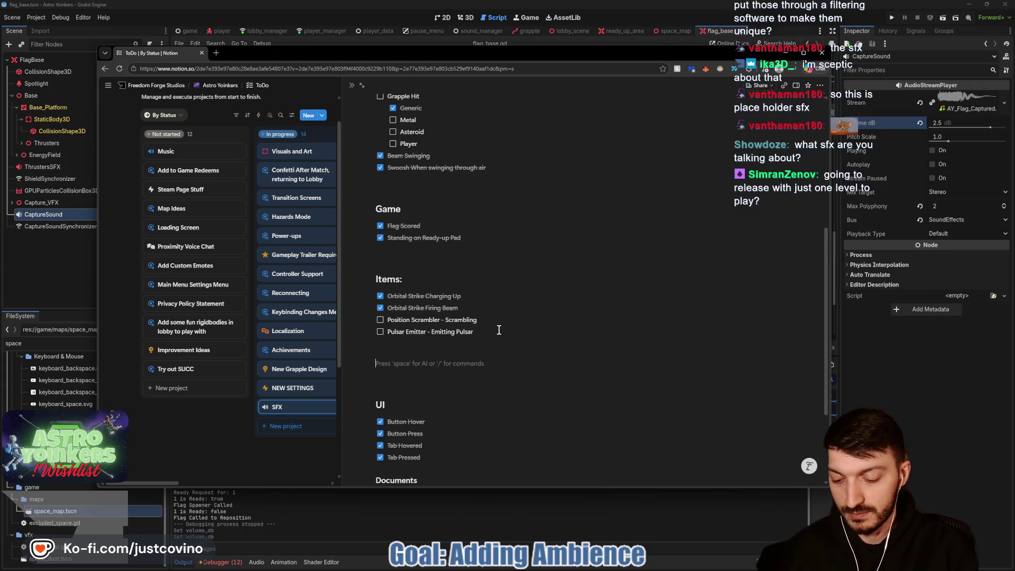
text(## H)
text(azards)
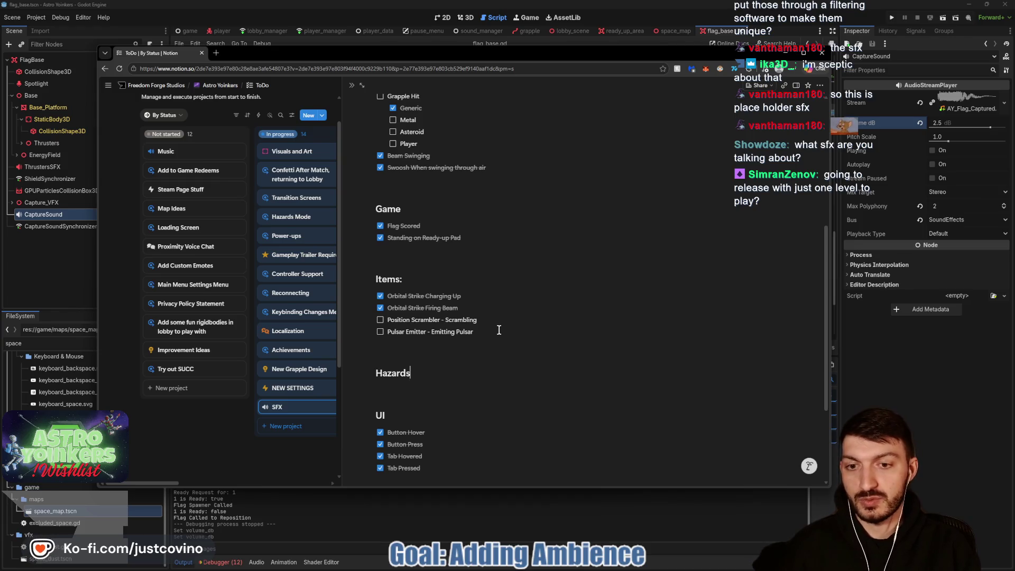
text(:)
key(Return)
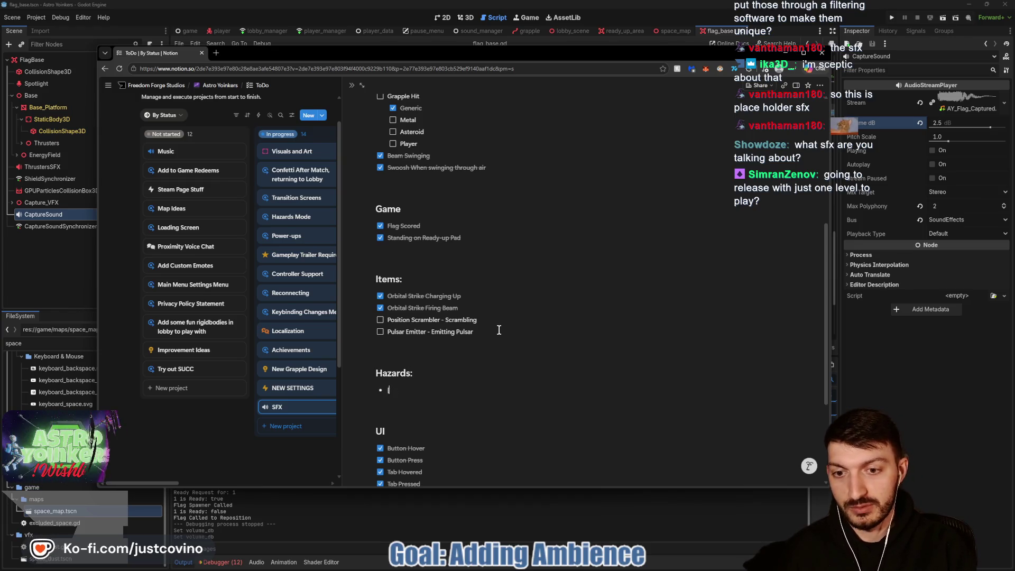
text([])
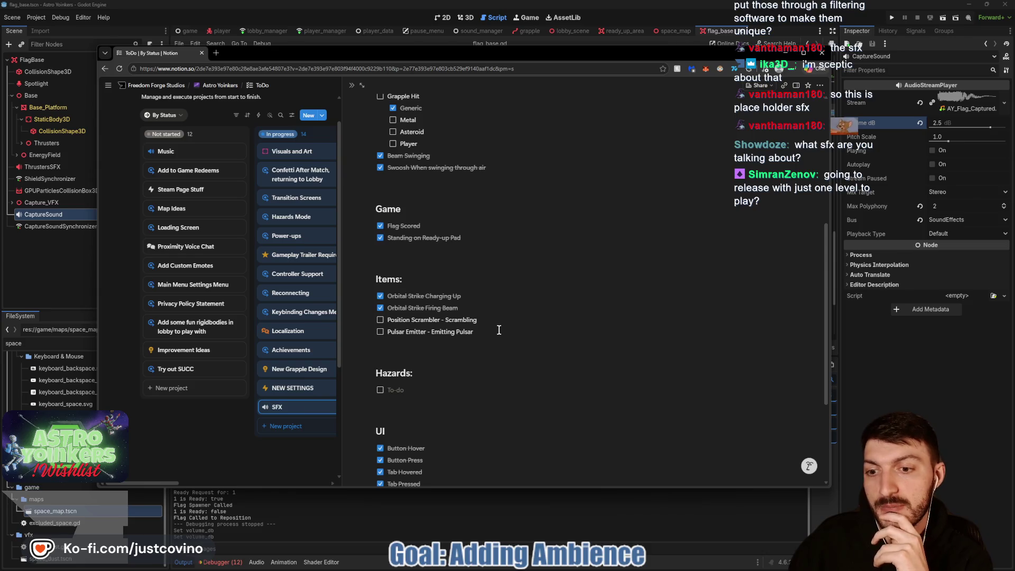
click(205, 437)
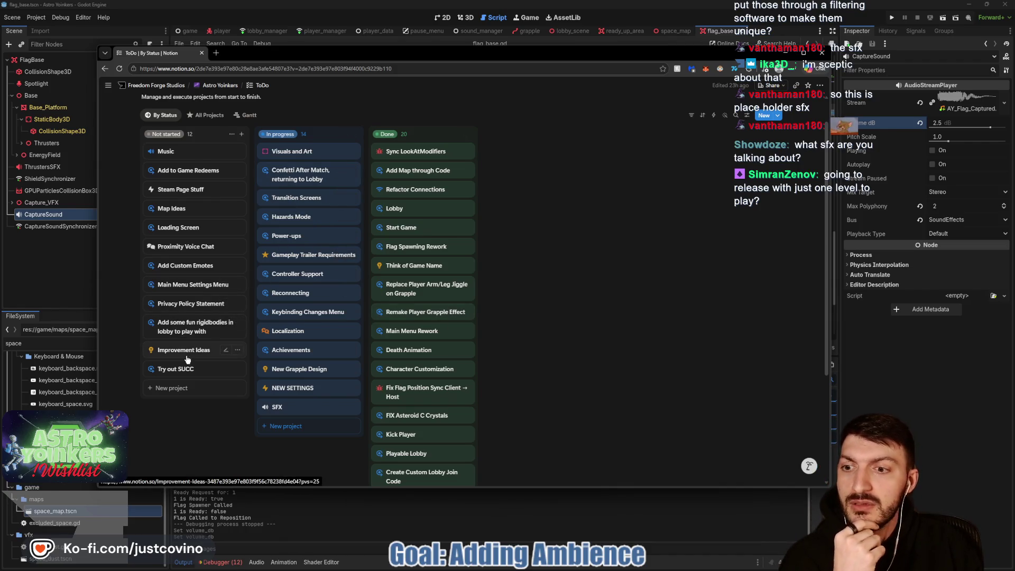
click(183, 208)
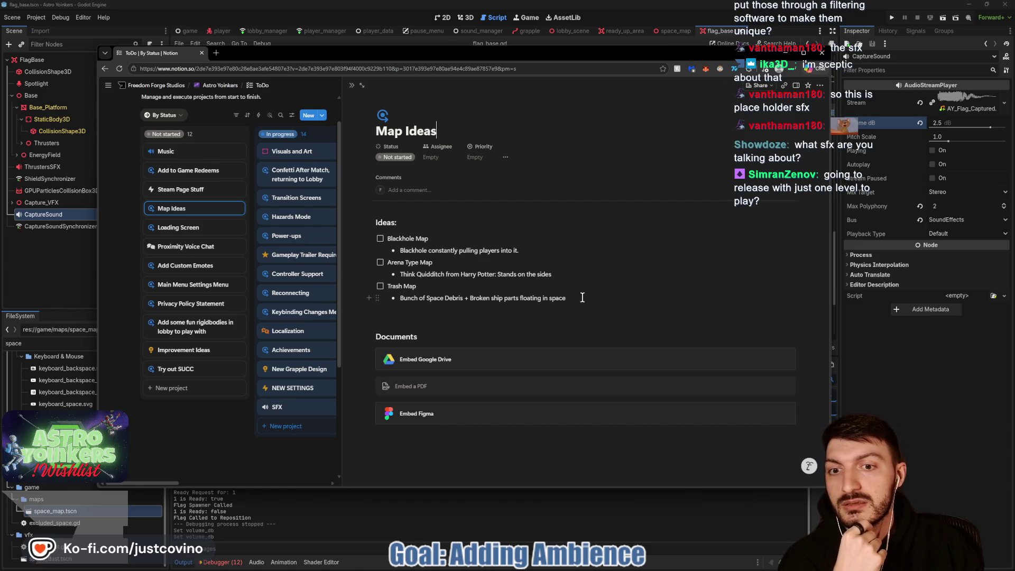
drag(572, 297, 402, 300)
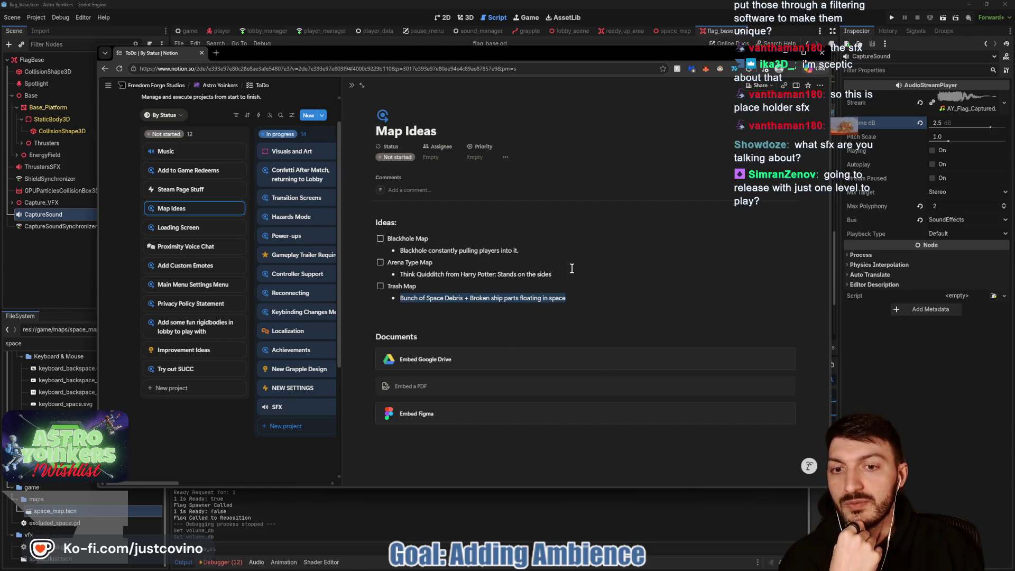
drag(553, 274, 400, 274)
drag(519, 250, 406, 256)
right_click(527, 265)
click(428, 243)
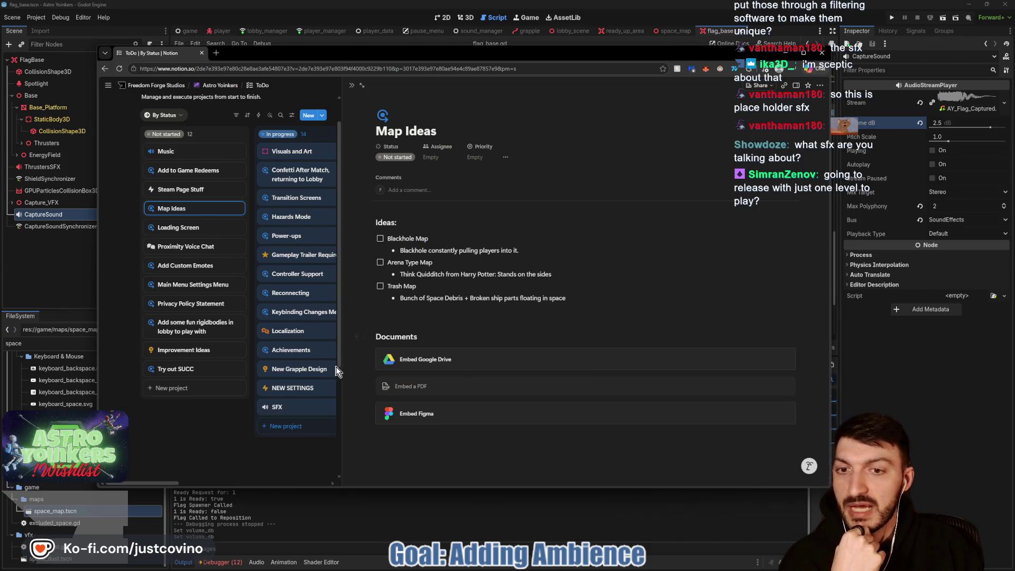
click(214, 453)
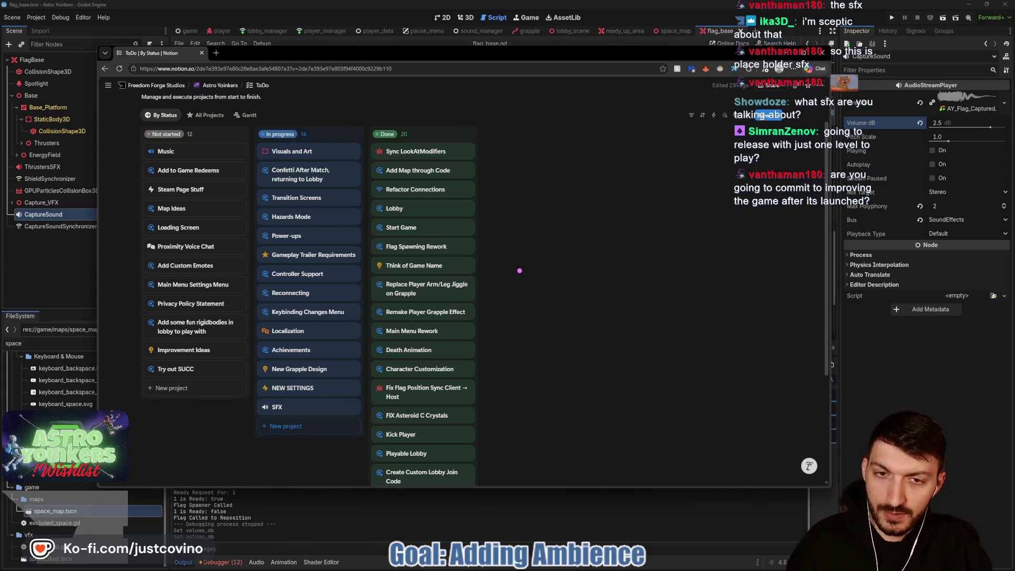
drag(496, 204, 578, 204)
drag(667, 214, 667, 216)
mouse_move(732, 222)
mouse_down()
mouse_move(716, 228)
mouse_move(737, 222)
mouse_up()
mouse_move(765, 222)
mouse_down()
mouse_move(753, 225)
mouse_move(766, 220)
mouse_up()
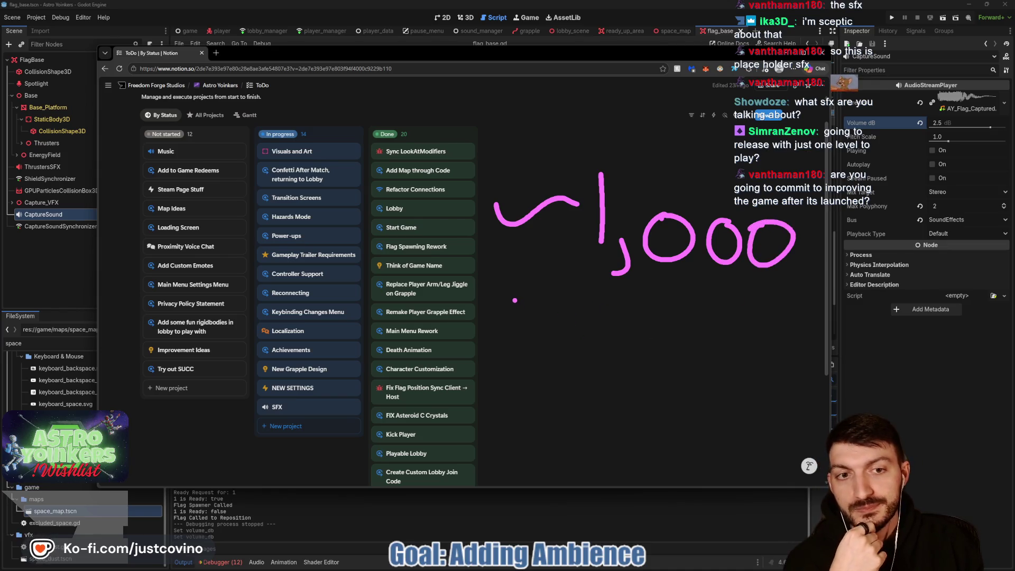
mouse_move(550, 326)
mouse_down()
mouse_move(561, 320)
mouse_move(572, 373)
mouse_up()
mouse_move(648, 324)
mouse_down()
mouse_move(636, 328)
mouse_move(655, 330)
mouse_up()
drag(721, 330, 728, 332)
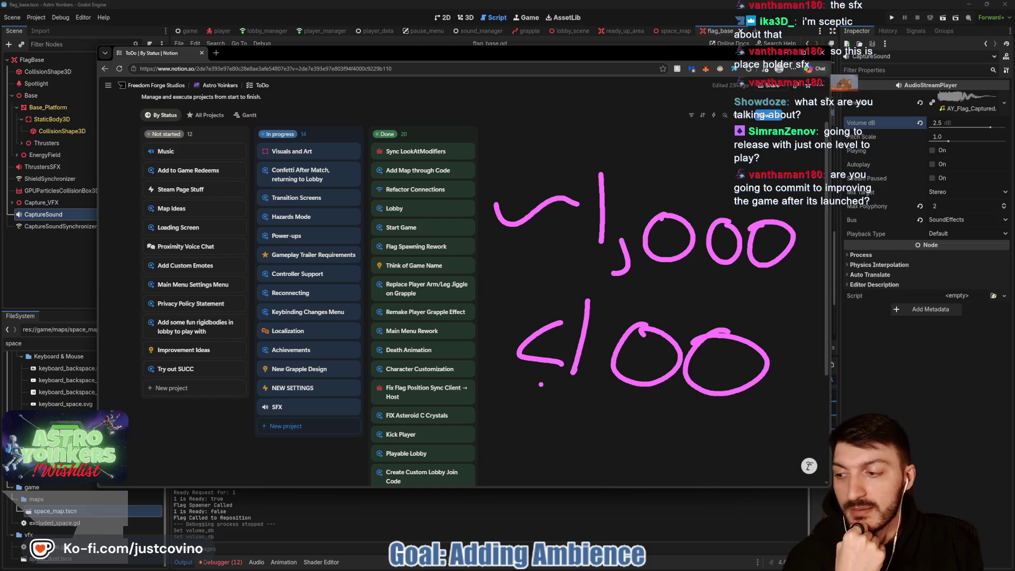
key(ctrl+z)
key(ctrl+z)
key(ctrl+z)
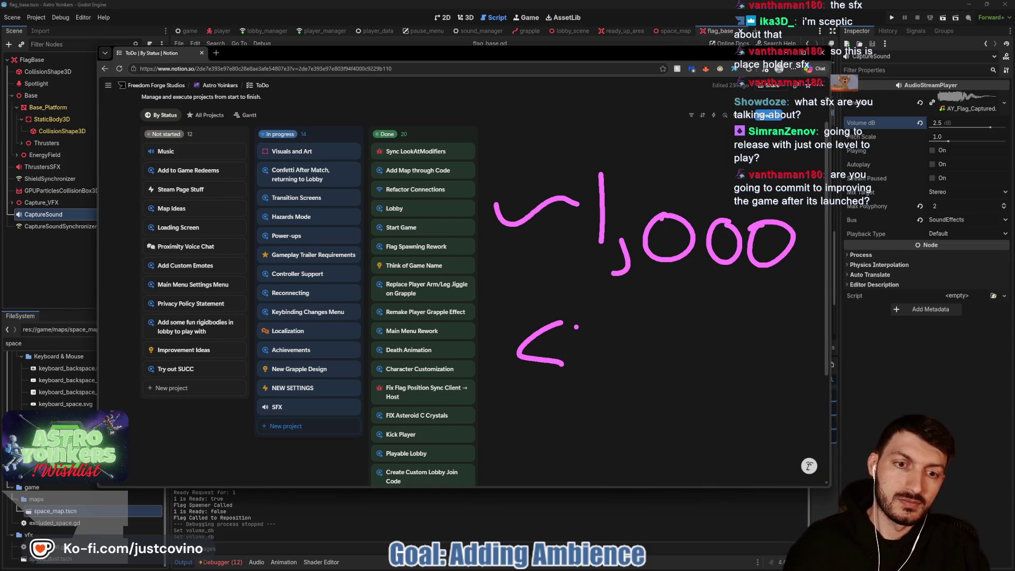
key(ctrl+z)
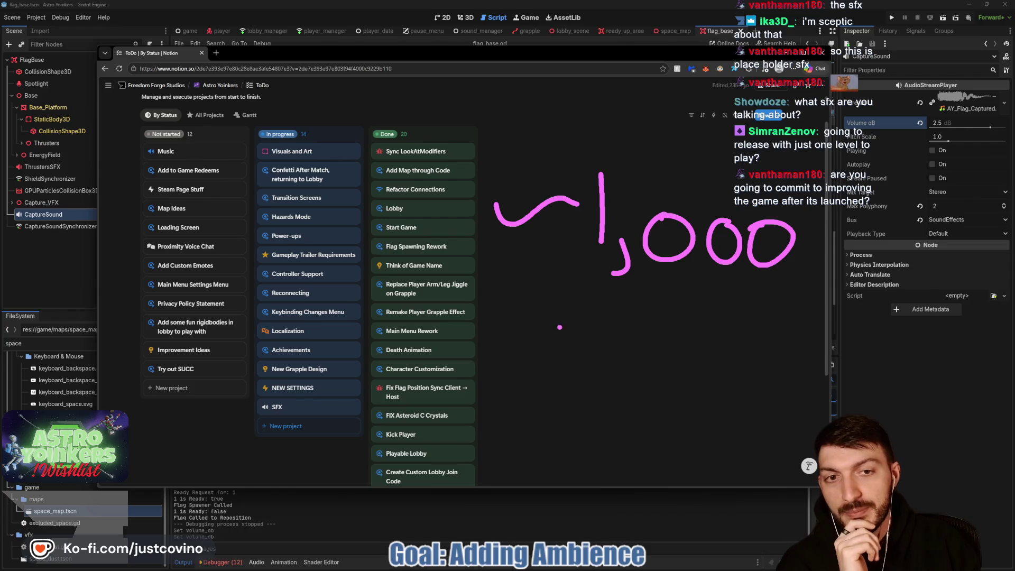
mouse_move(633, 304)
mouse_down()
mouse_move(666, 349)
mouse_move(736, 317)
mouse_move(752, 368)
mouse_up()
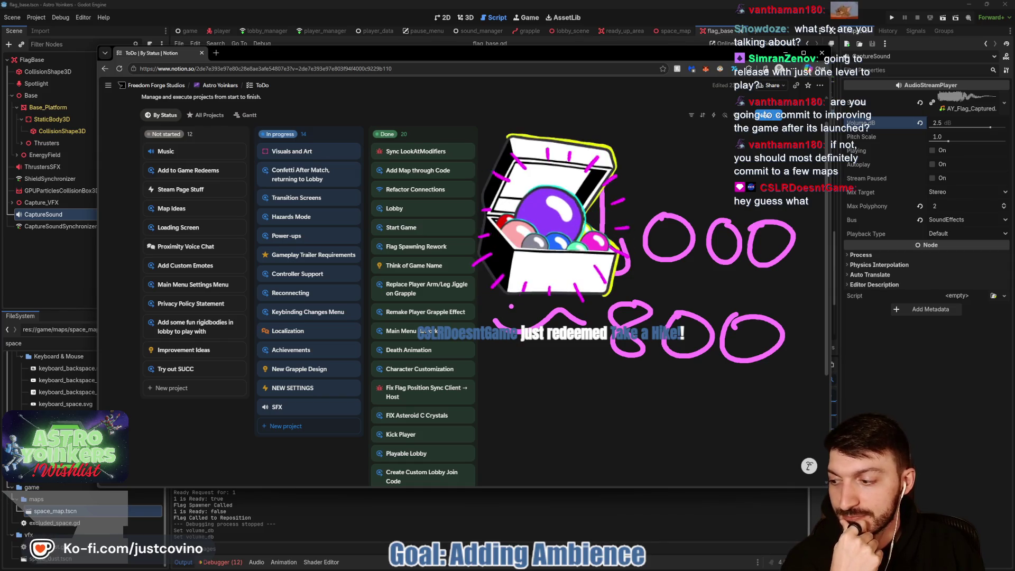
key(Escape)
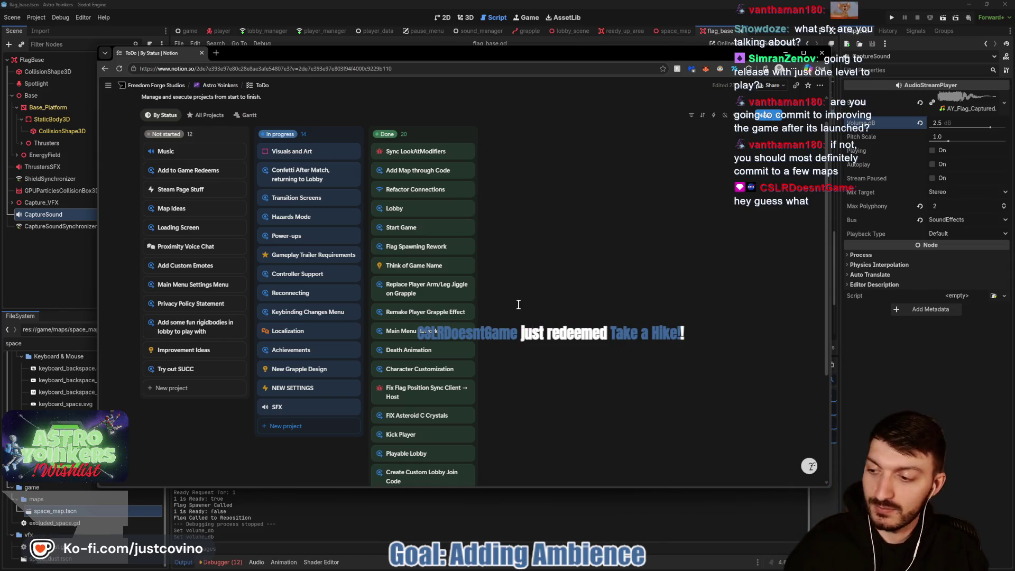
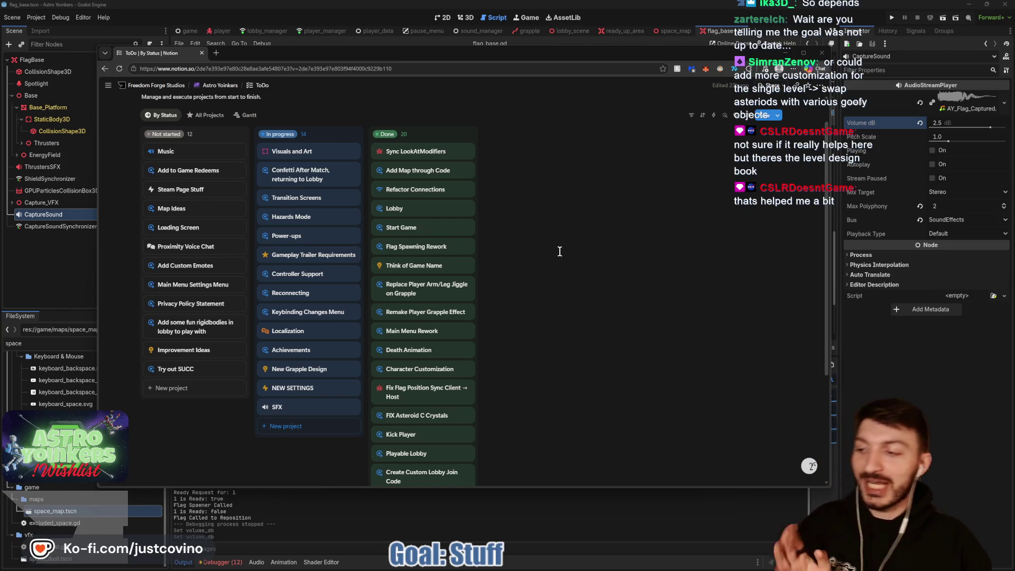
- Hide the Notion board and switch Godot to the space_map scene
key(alt+Tab)
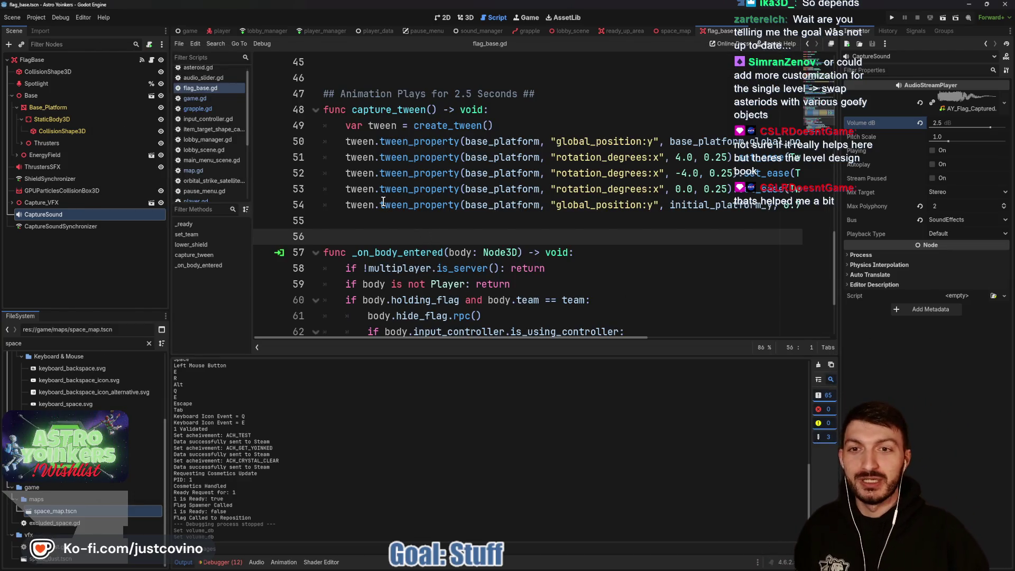
mouse_move(362, 194)
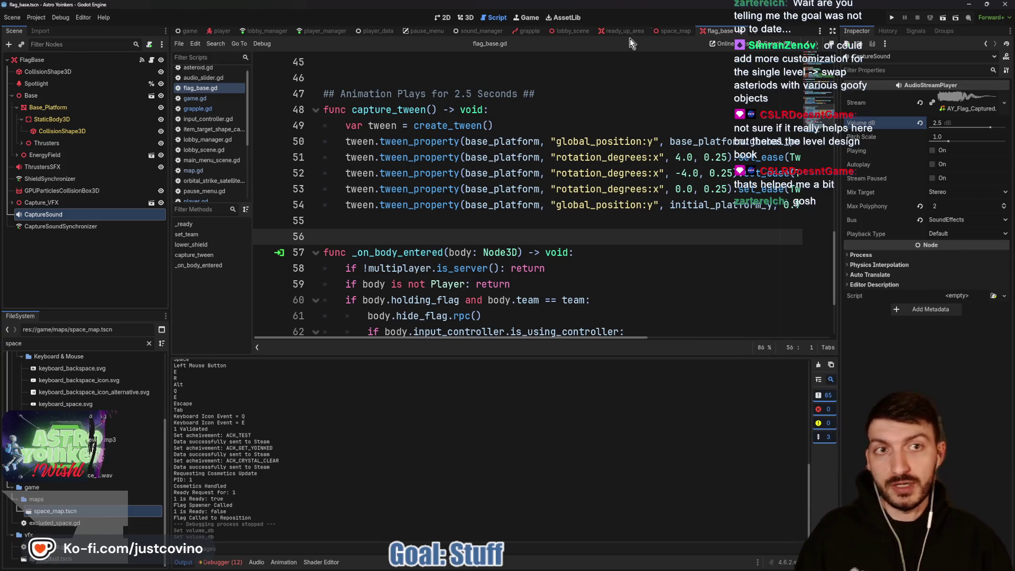
click(667, 32)
- Show the space map in 3D and sketch a route around the left base and centre marker
click(472, 17)
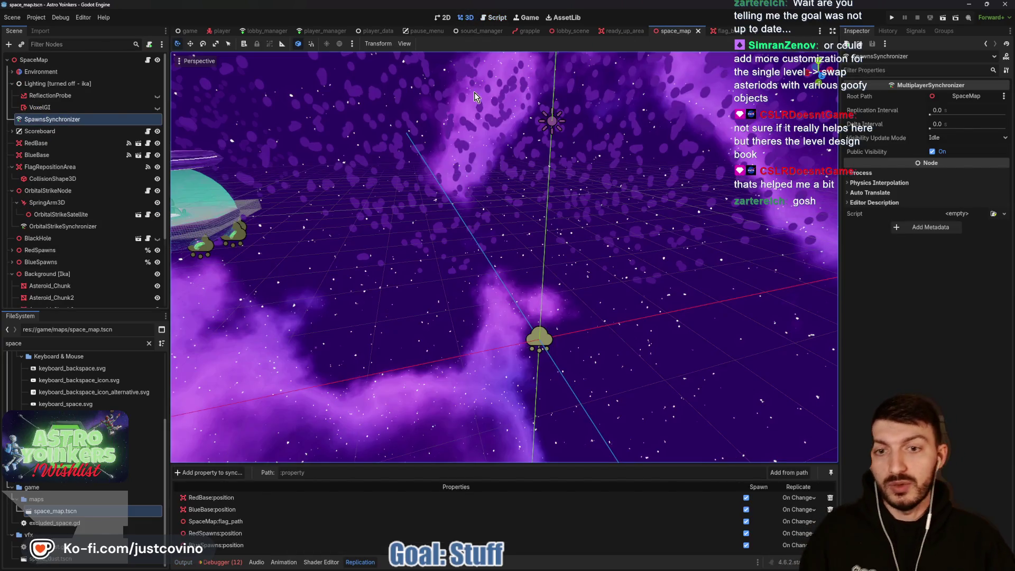
scroll(487, 189, down, 5)
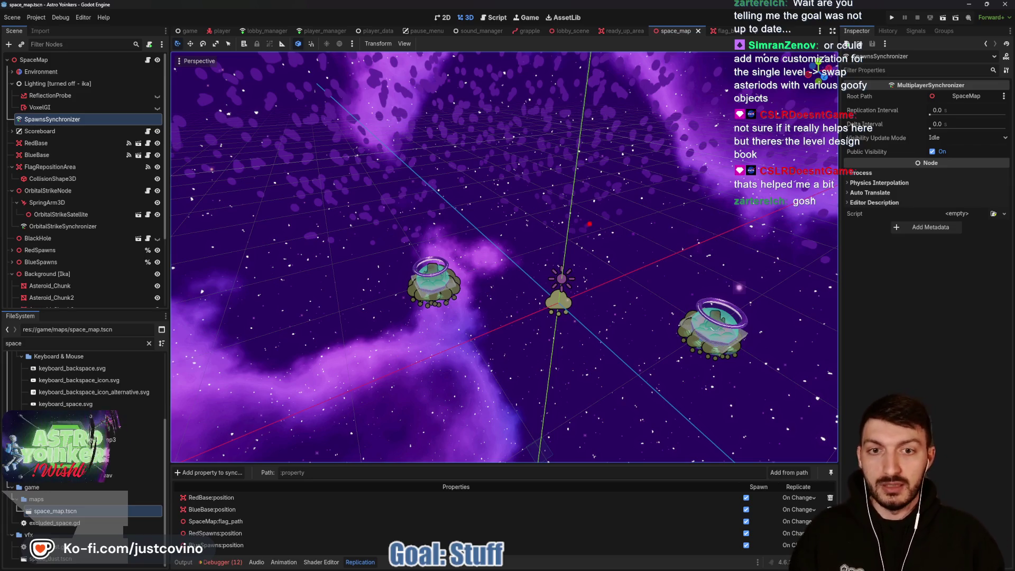
drag(478, 336, 544, 376)
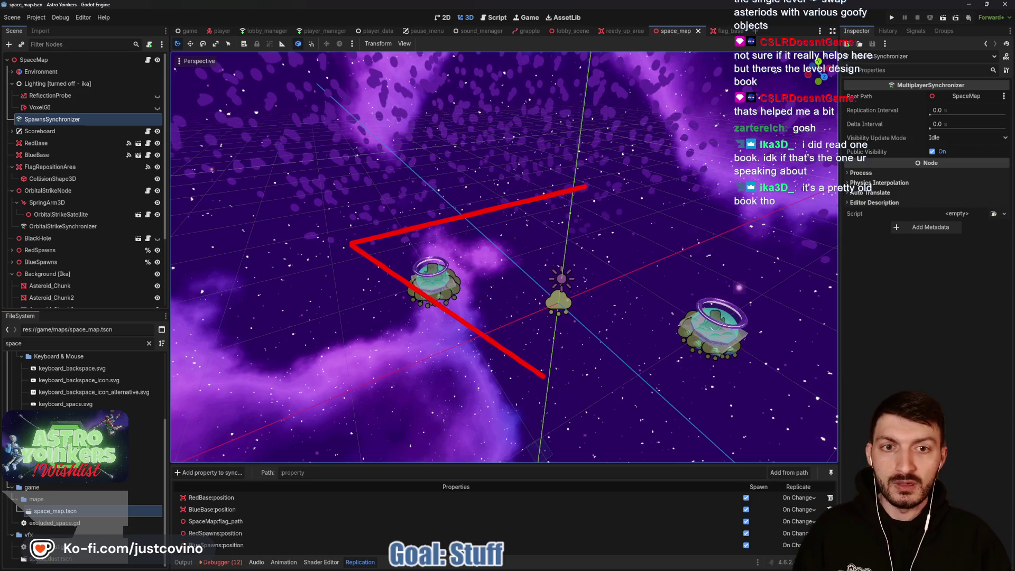
mouse_move(589, 216)
mouse_down()
mouse_move(407, 250)
mouse_move(562, 344)
mouse_move(531, 365)
mouse_move(542, 375)
mouse_up()
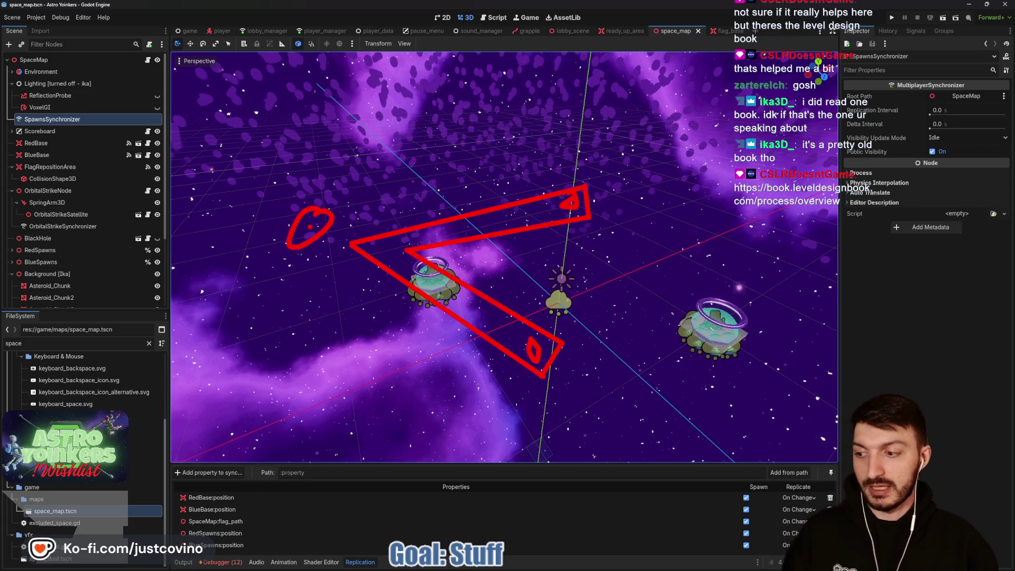
drag(590, 248, 602, 243)
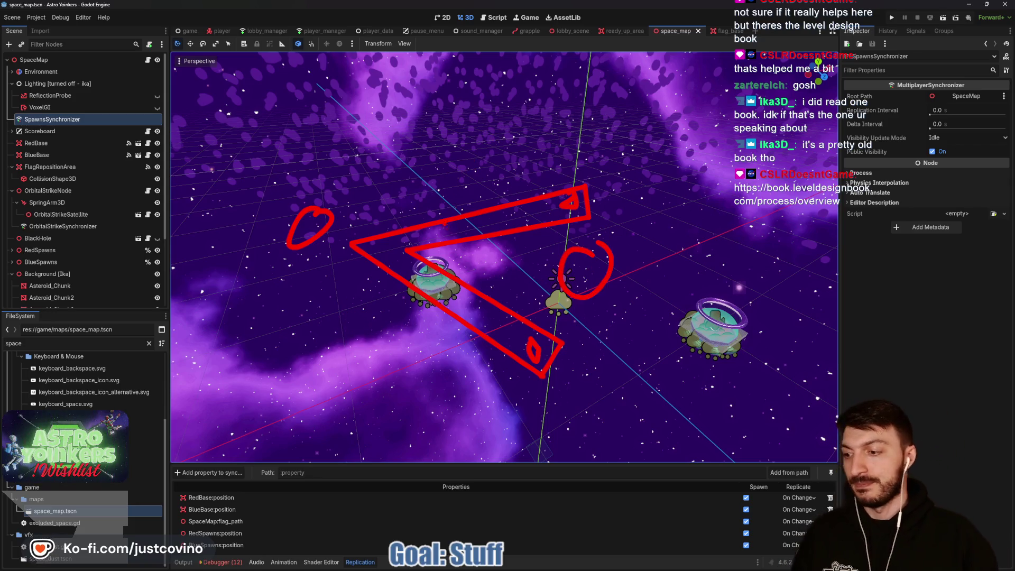
- Clear the sketch marks, close the level design book page and bring up the Notion ToDo board
key(Escape)
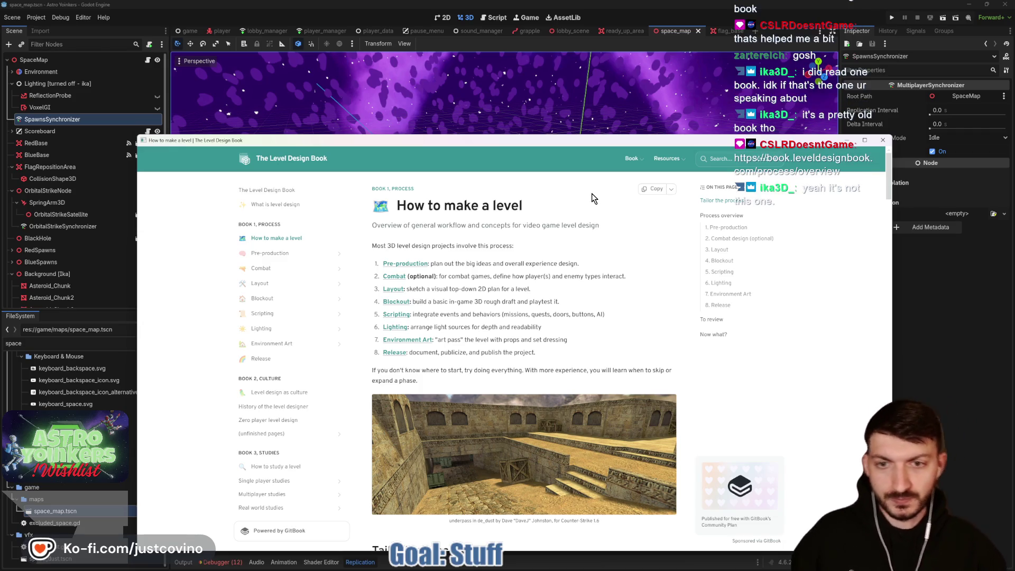
click(882, 141)
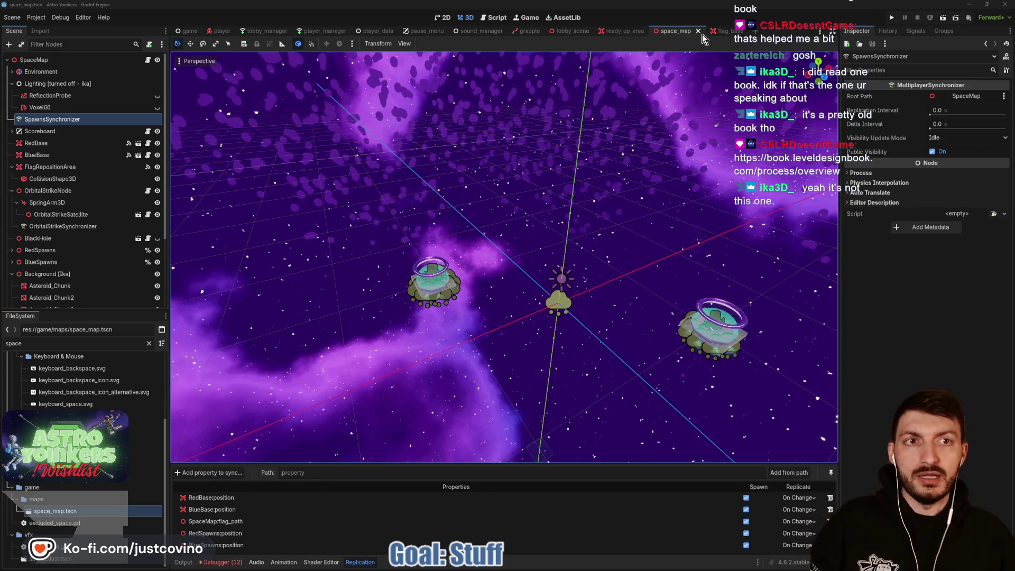
click(544, 565)
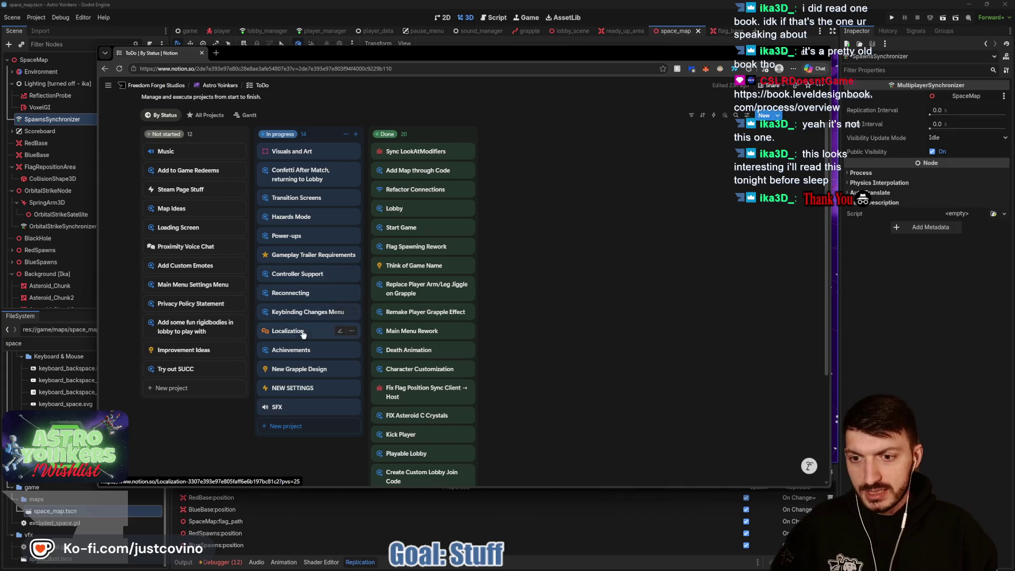
- Open the SFX card and add 'Explosive Asteroids' and 'Meteor Shower' to-dos under Hazards
click(298, 413)
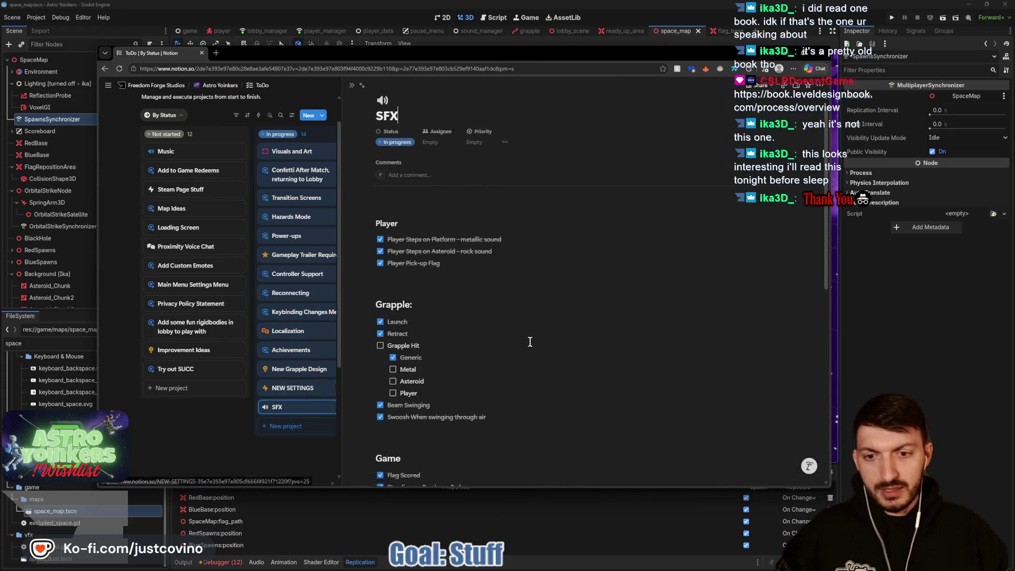
scroll(528, 338, down, 5)
scroll(456, 367, down, 3)
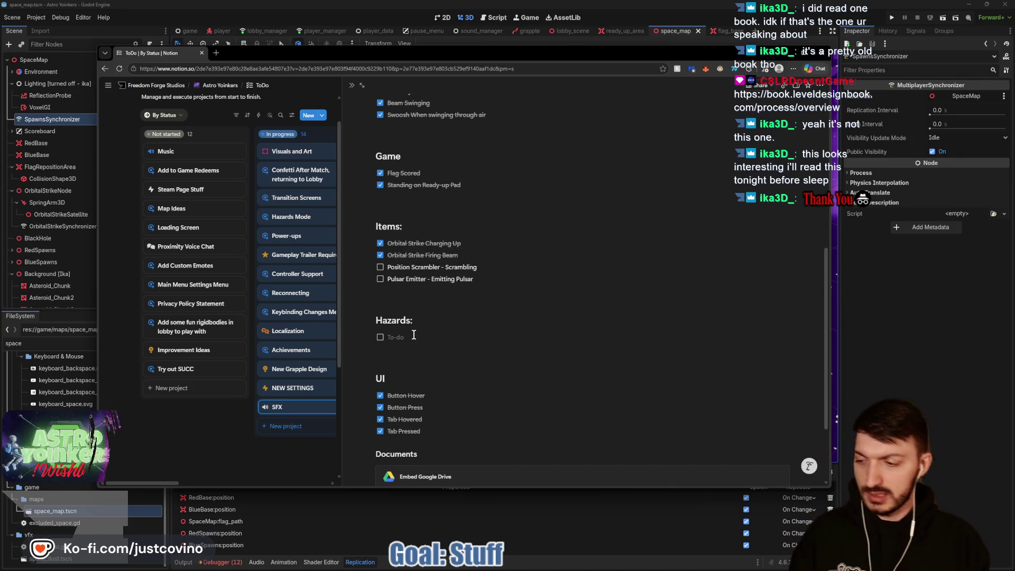
text(Explosive Asteroids)
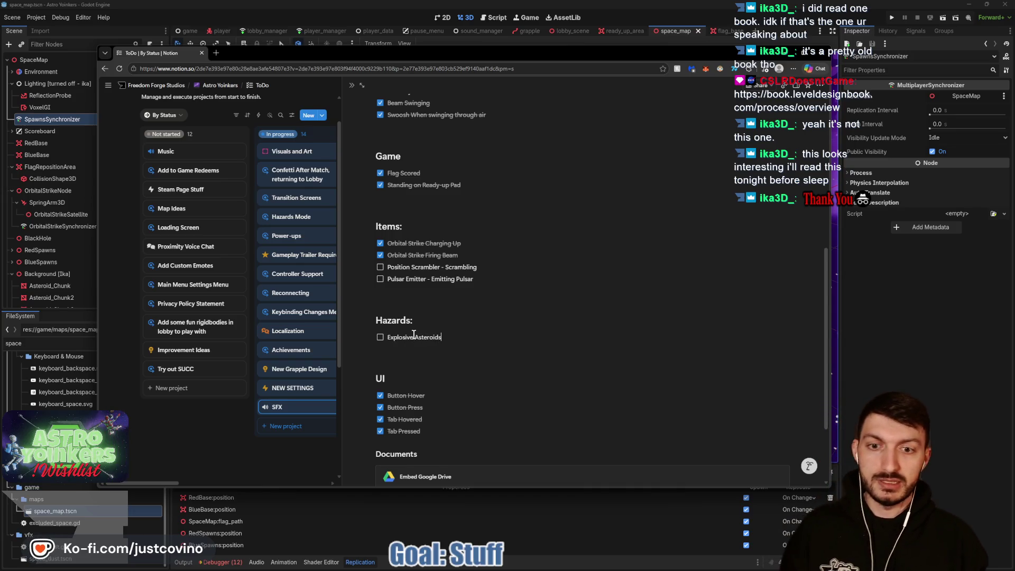
key(Return)
text(Meteor Show)
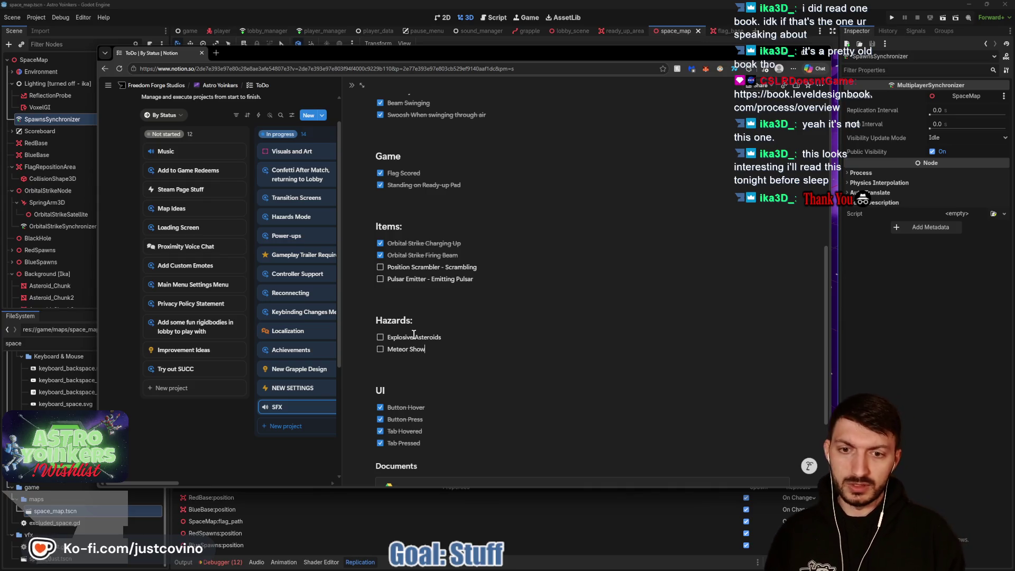
text(er)
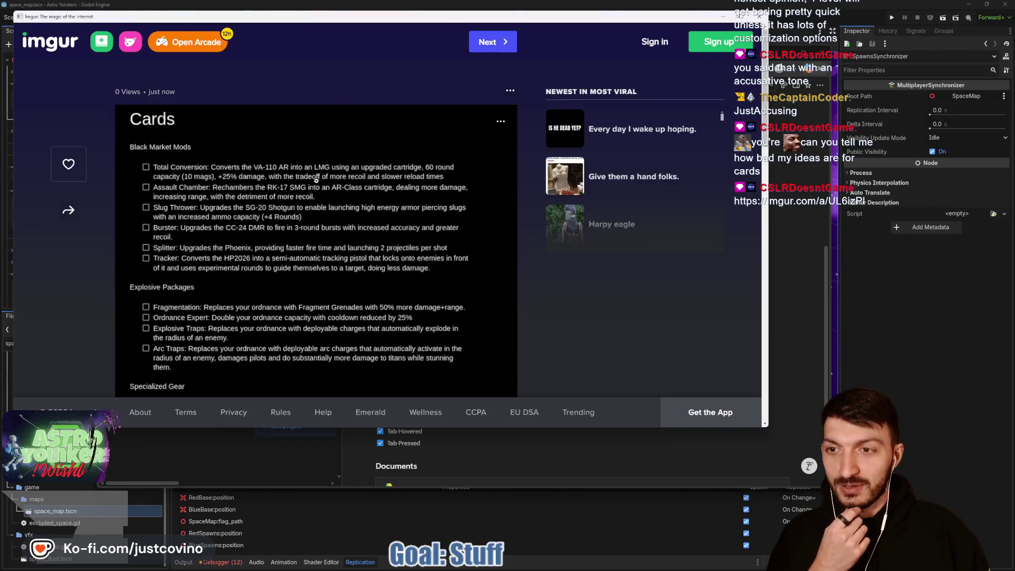
- Narrow and centre the Imgur window, then scroll through the Black Market Mods, Explosive Packages and Specialized Gear cards
drag(768, 250, 530, 250)
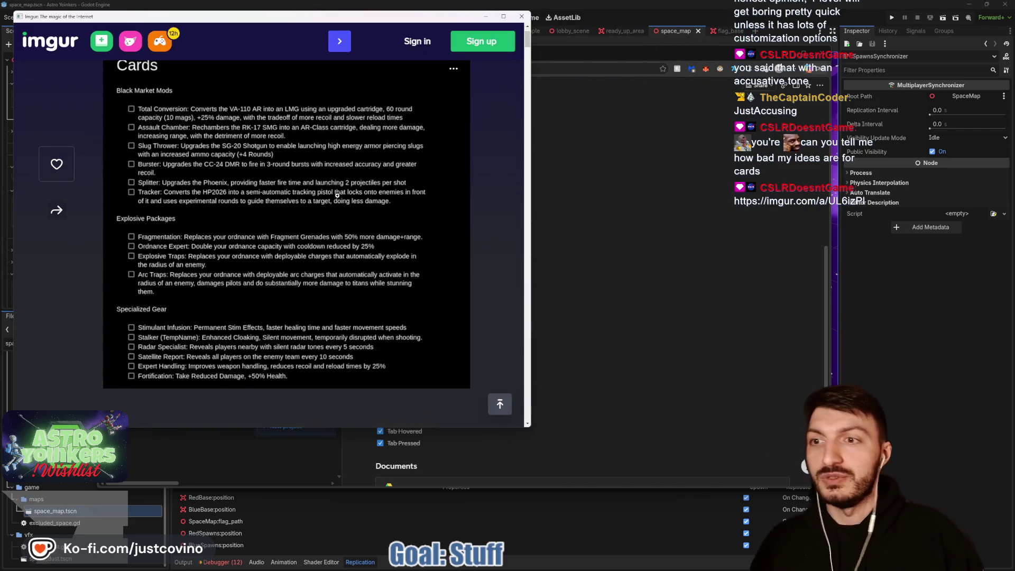
drag(274, 17, 474, 47)
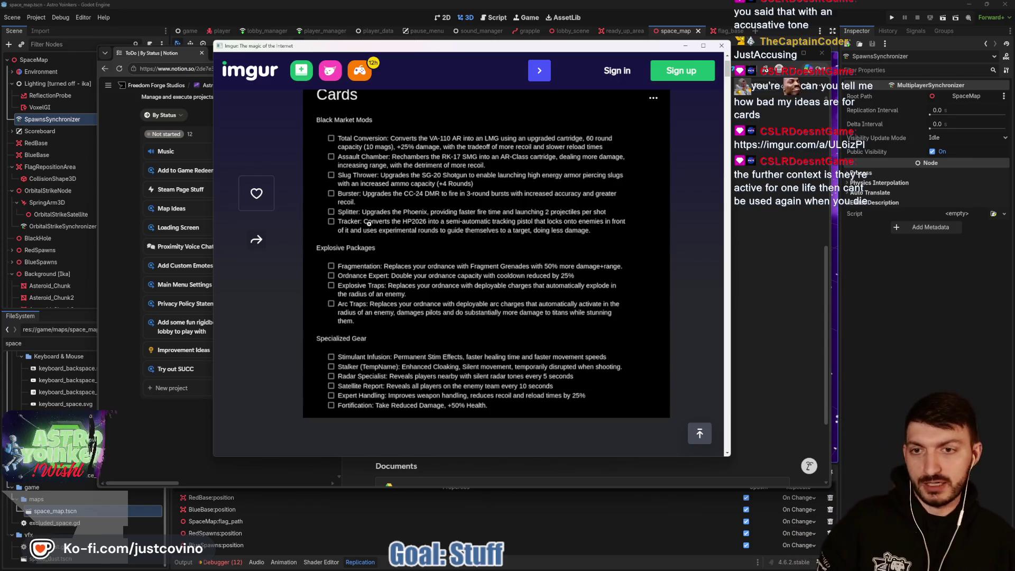
scroll(476, 273, down, 1)
scroll(477, 273, down, 1)
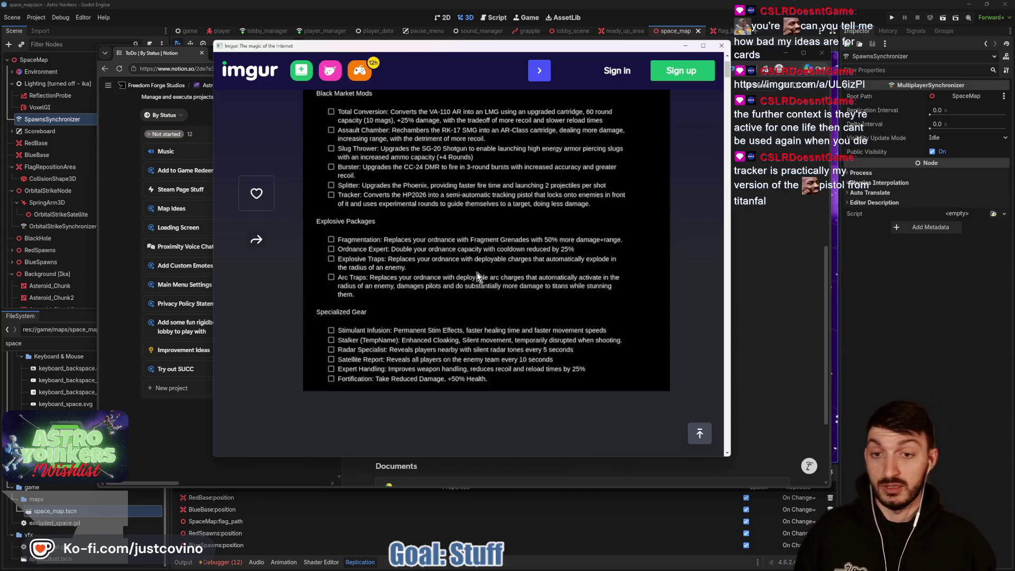
scroll(470, 272, down, 1)
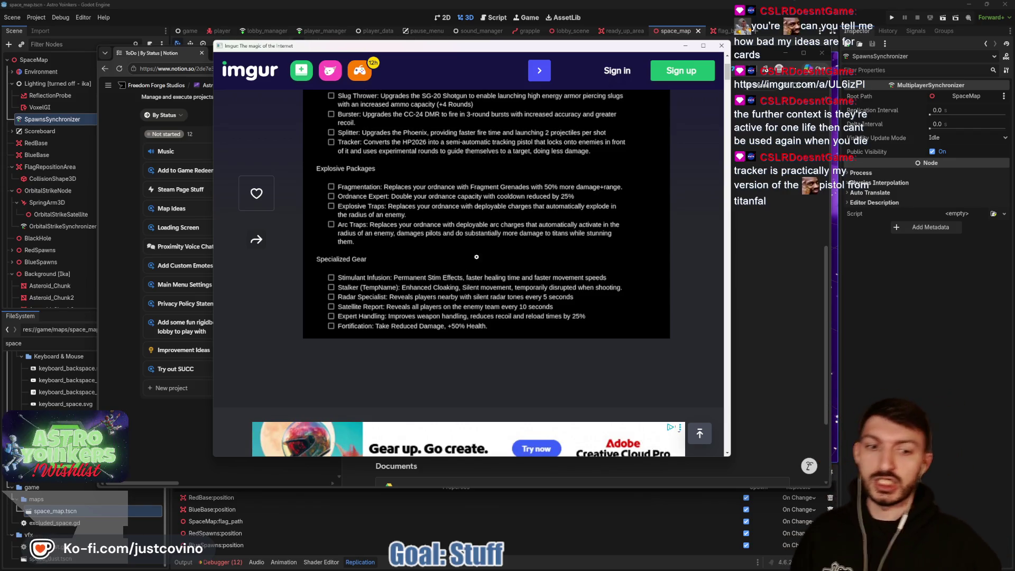
scroll(476, 257, up, 1)
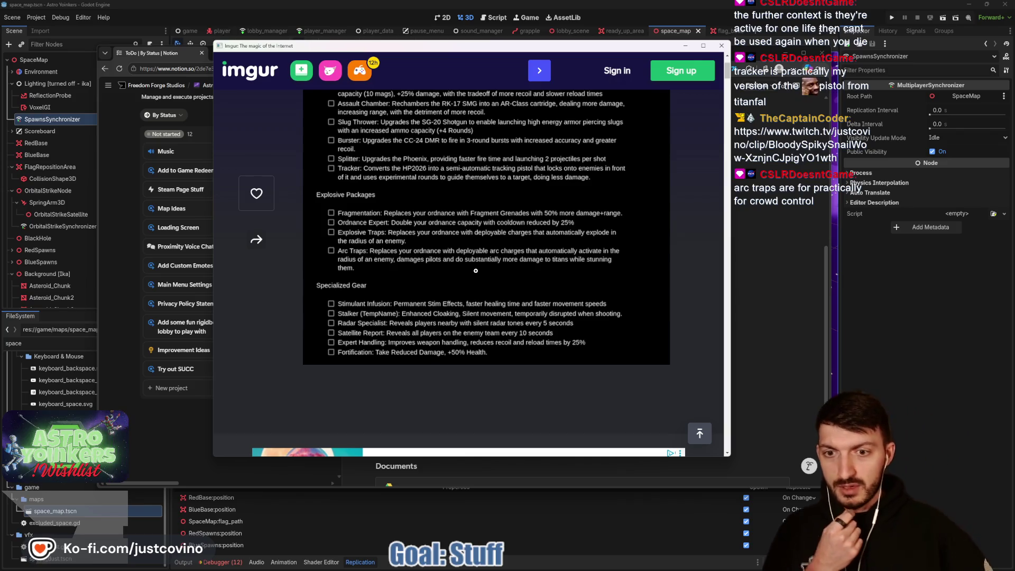
scroll(317, 203, up, 2)
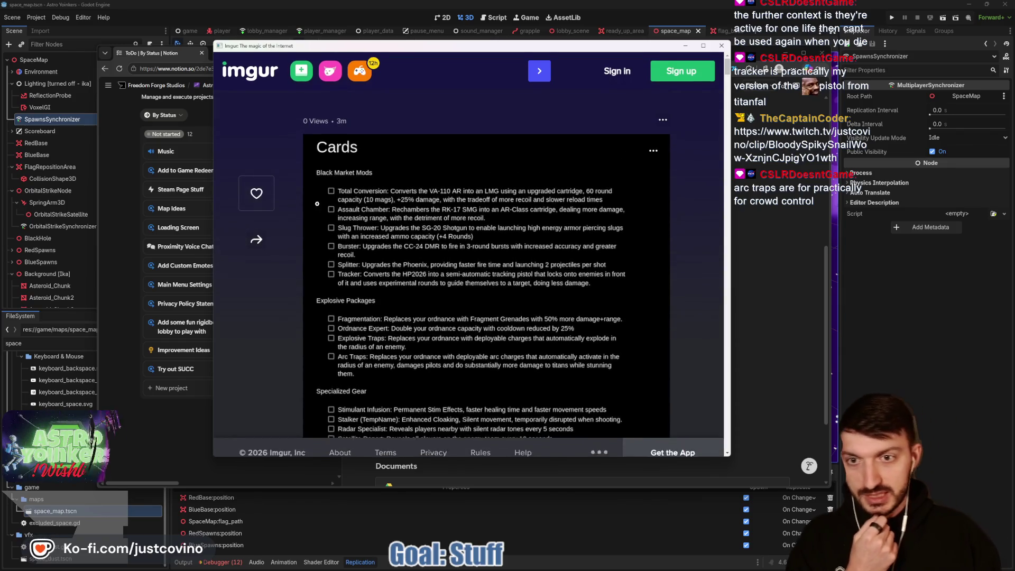
scroll(370, 222, down, 2)
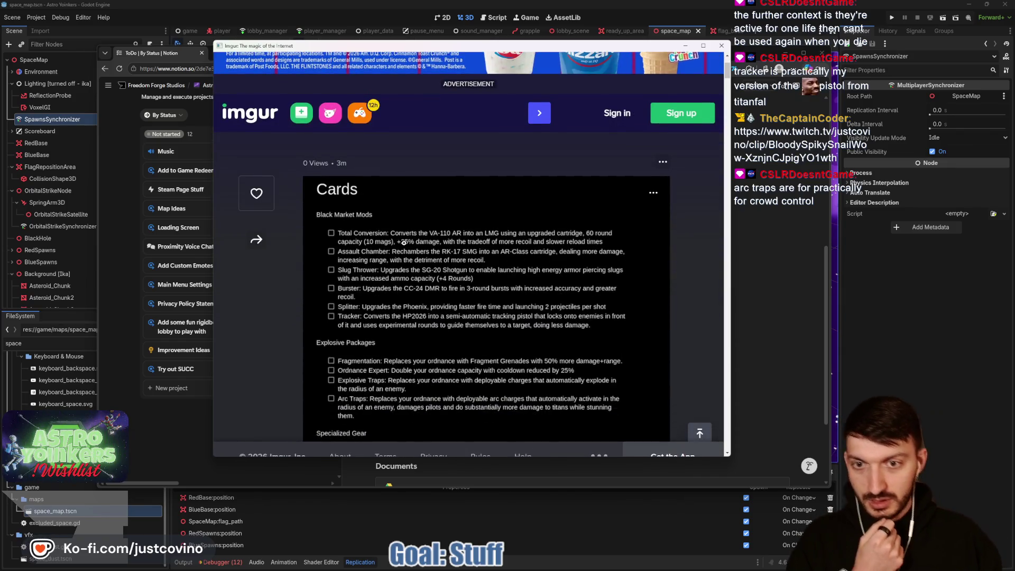
scroll(548, 215, down, 1)
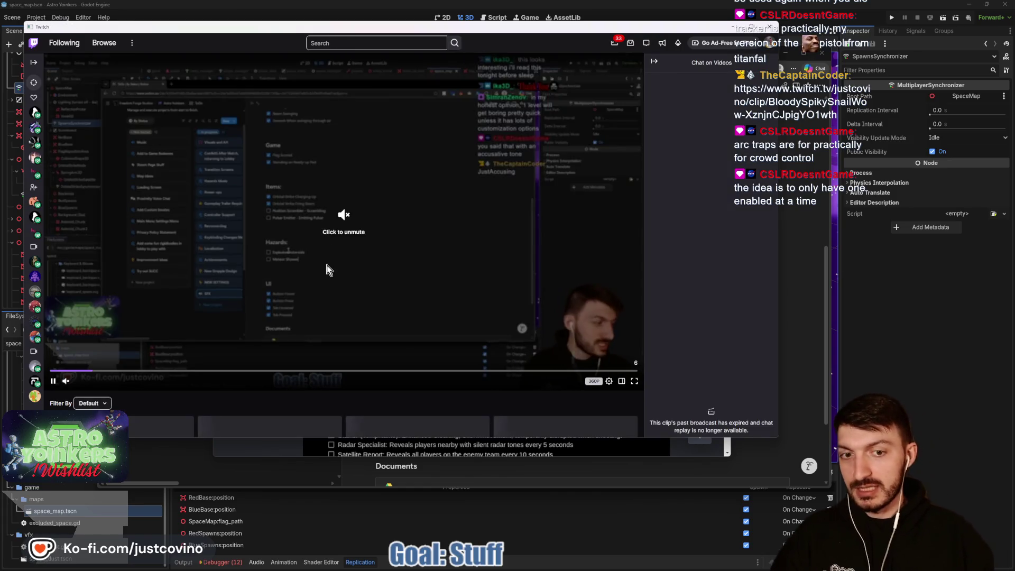
- Unmute the Twitch clip to hear it, then close the clip window
click(66, 382)
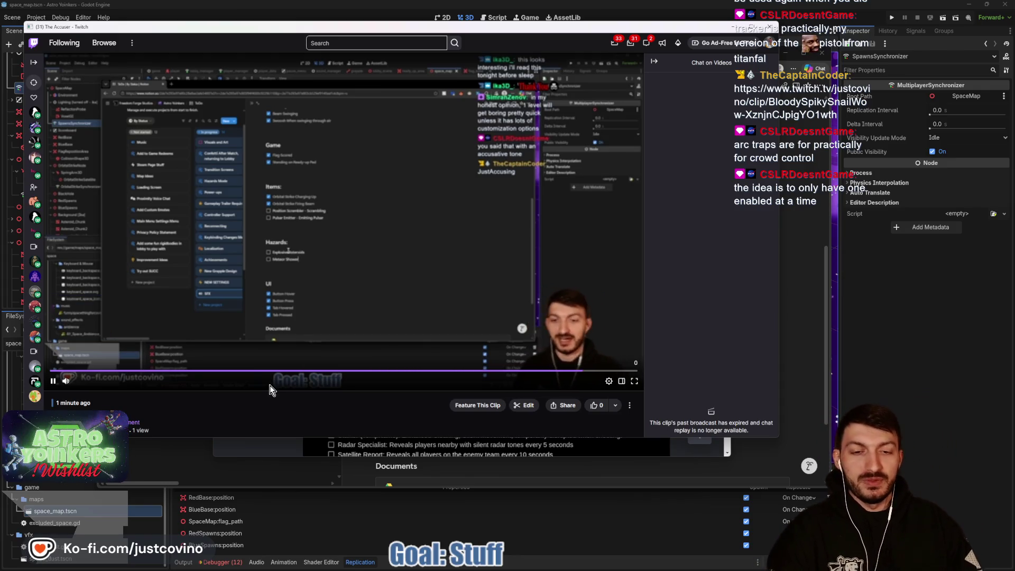
key(ctrl+w)
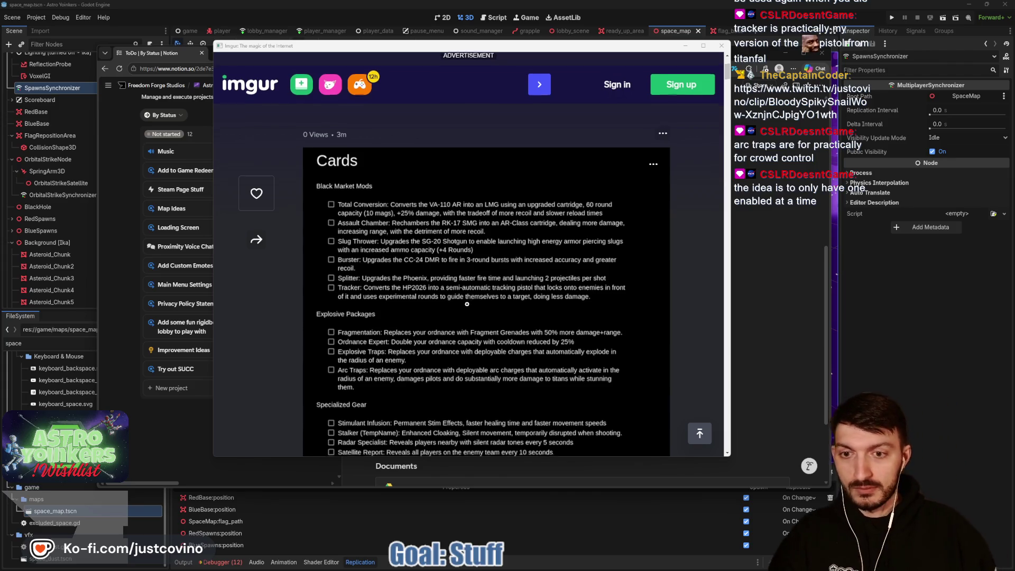
- Scroll further down the Imgur Cards post, then close its window
scroll(471, 299, down, 2)
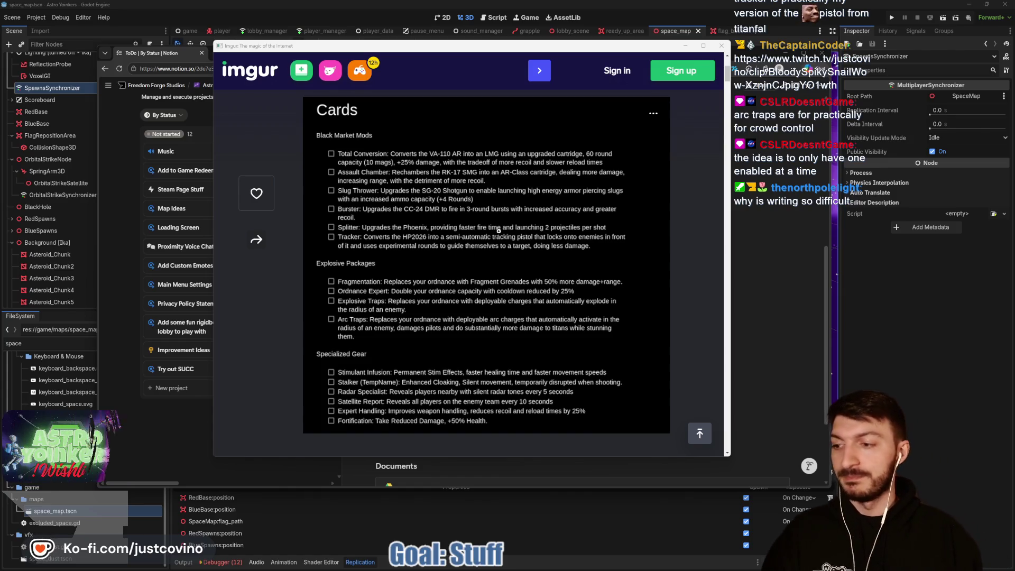
click(722, 47)
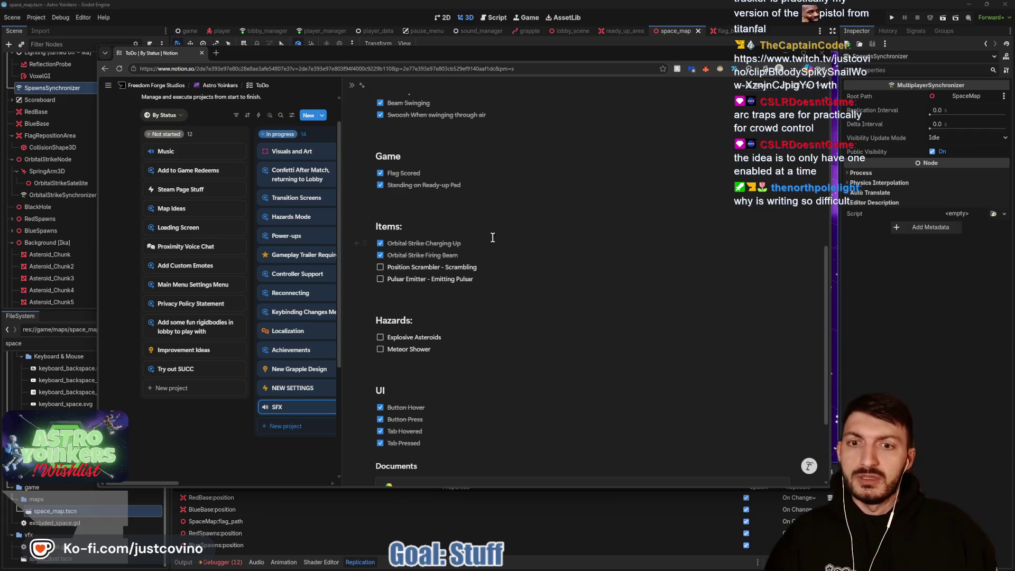
click(474, 294)
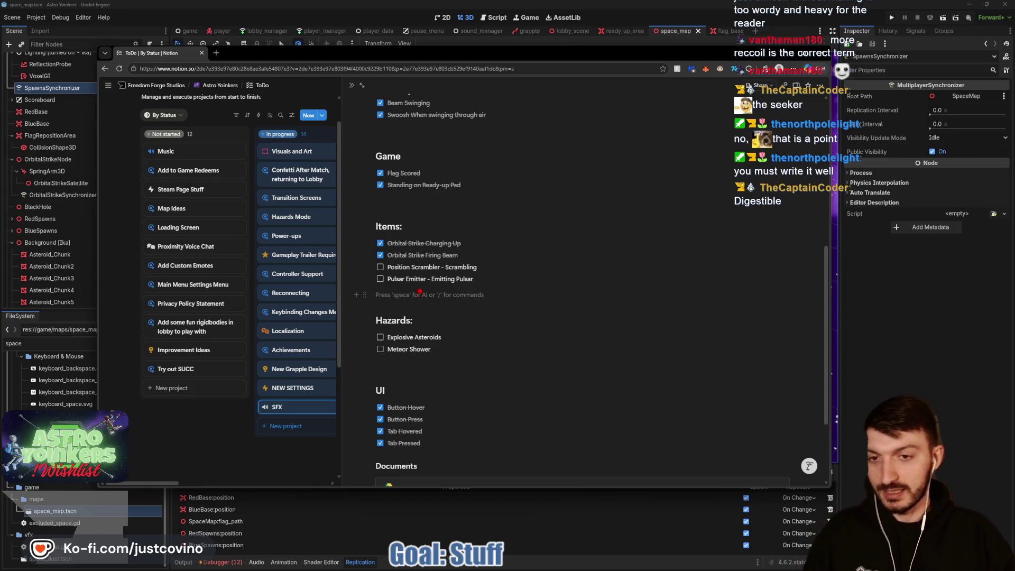
click(502, 223)
text(I at)
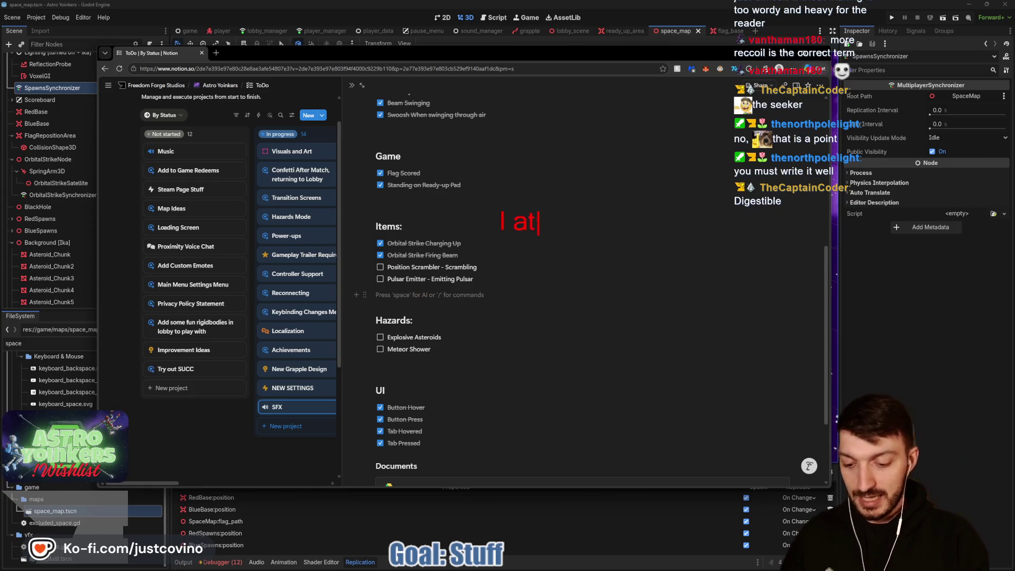
text(e a burger )
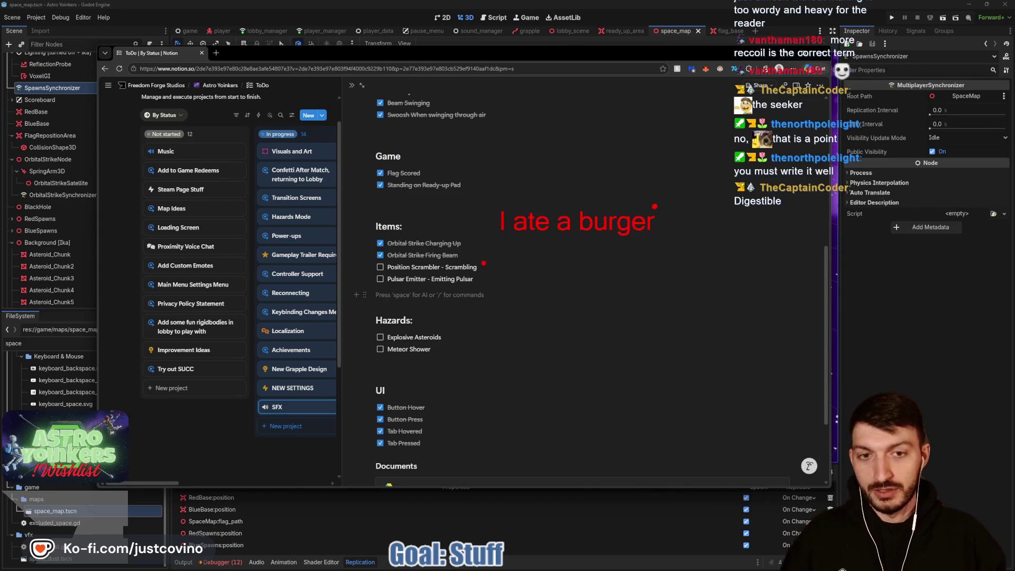
text(While e)
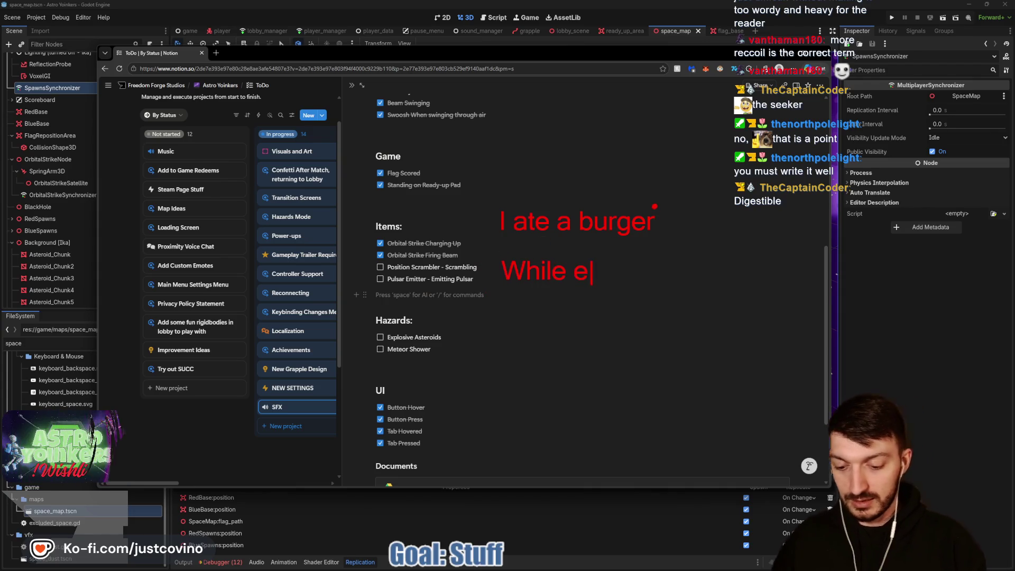
text(ating a burger)
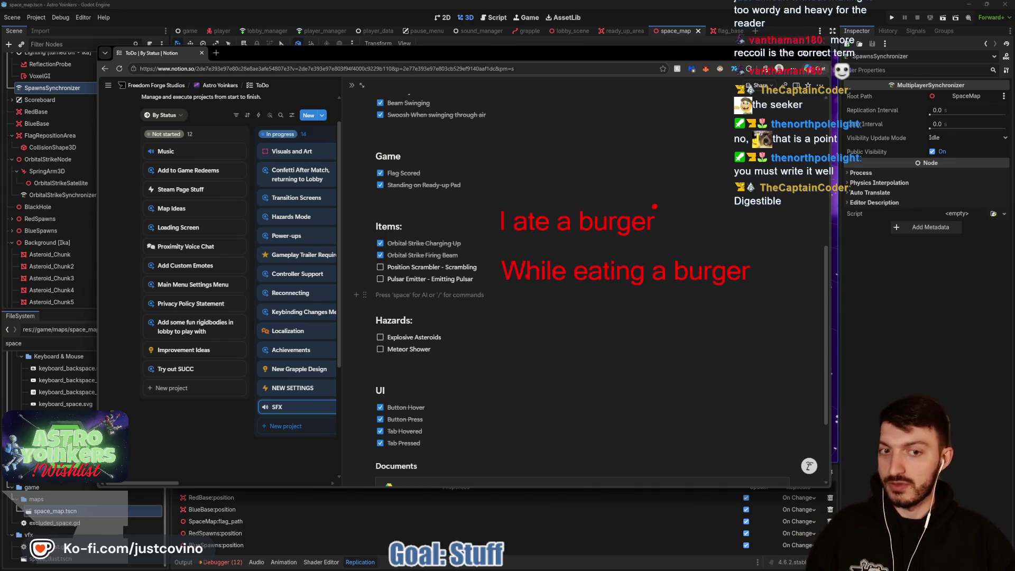
drag(666, 221, 764, 220)
drag(763, 271, 828, 273)
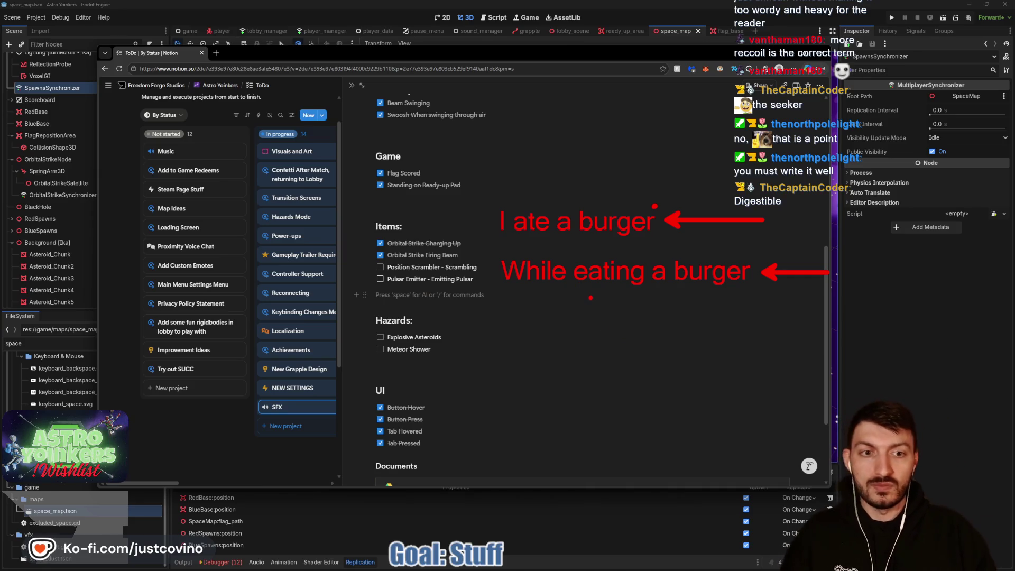
key(Escape)
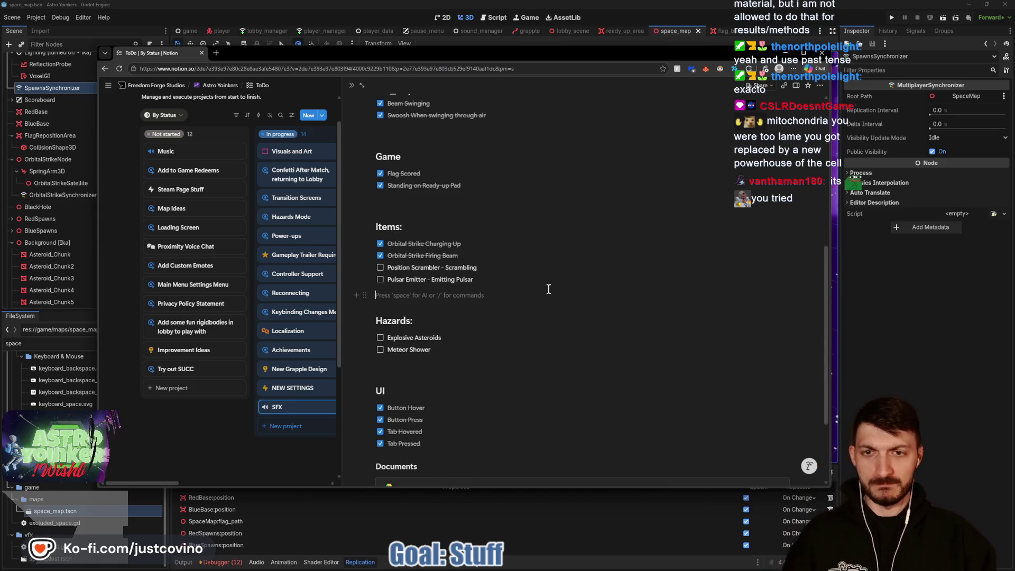
- Insert a new empty block below Meteor Shower at the end of the Hazards checklist
scroll(543, 298, up, 2)
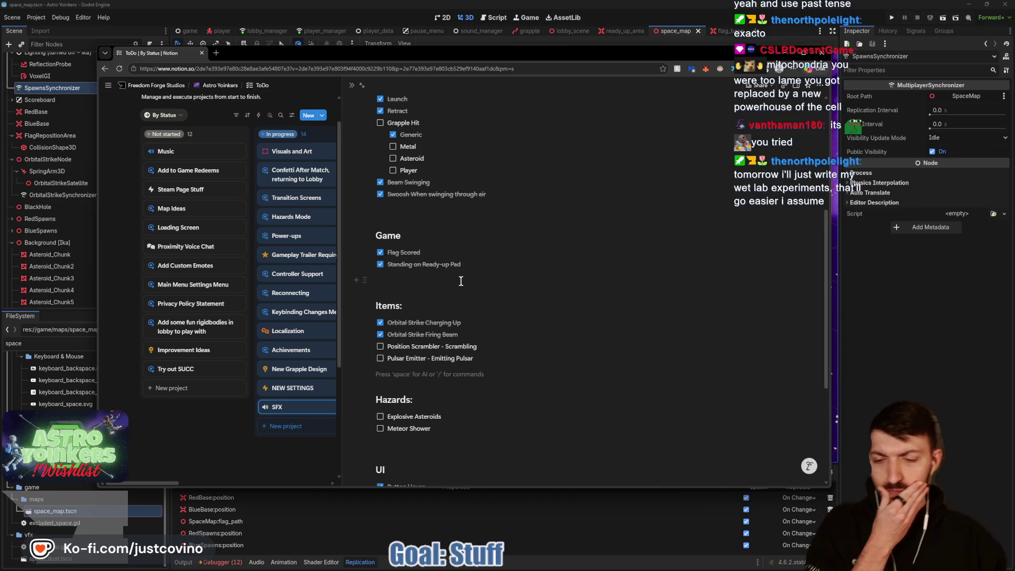
scroll(458, 381, down, 3)
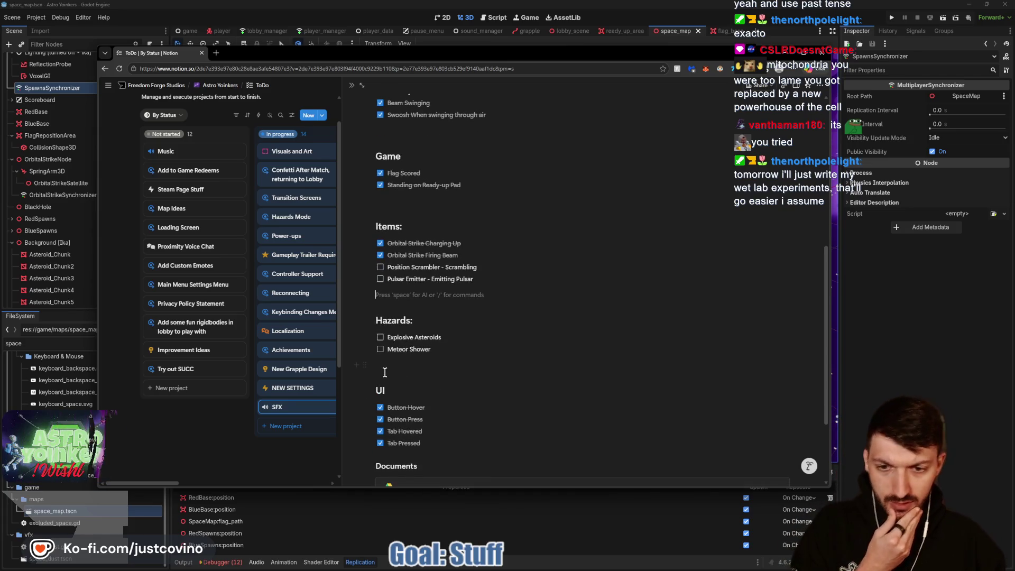
click(394, 368)
key(Return)
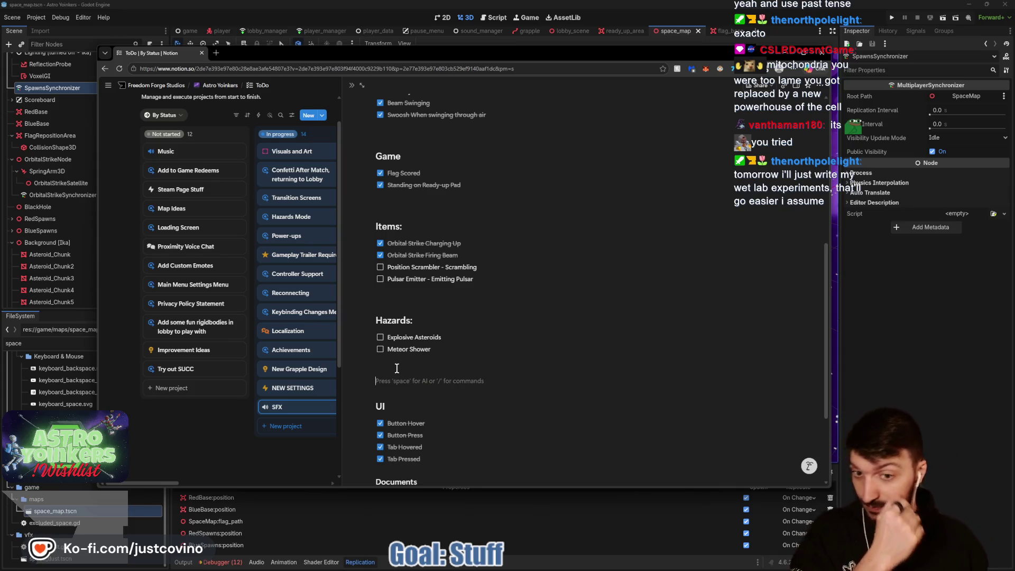
text(#)
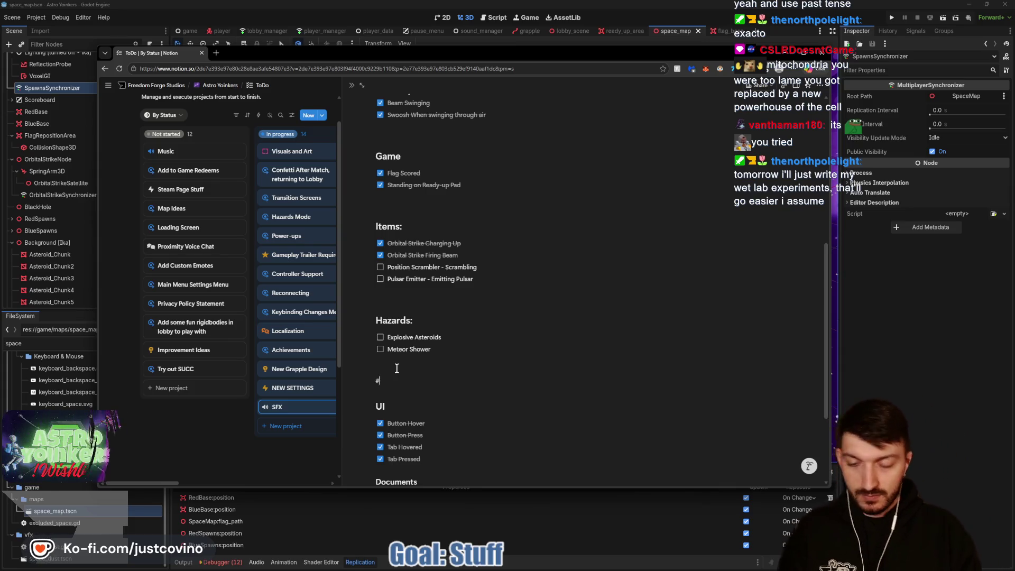
text(#)
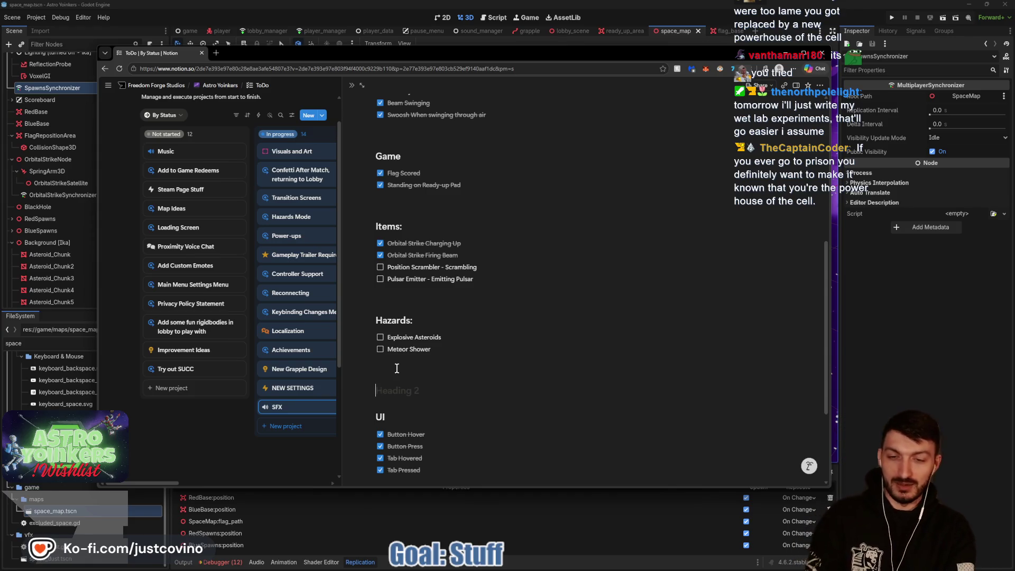
- Add the Heading 2 'TV Match Settings:' below Hazards and begin a to-do under it
text(TV)
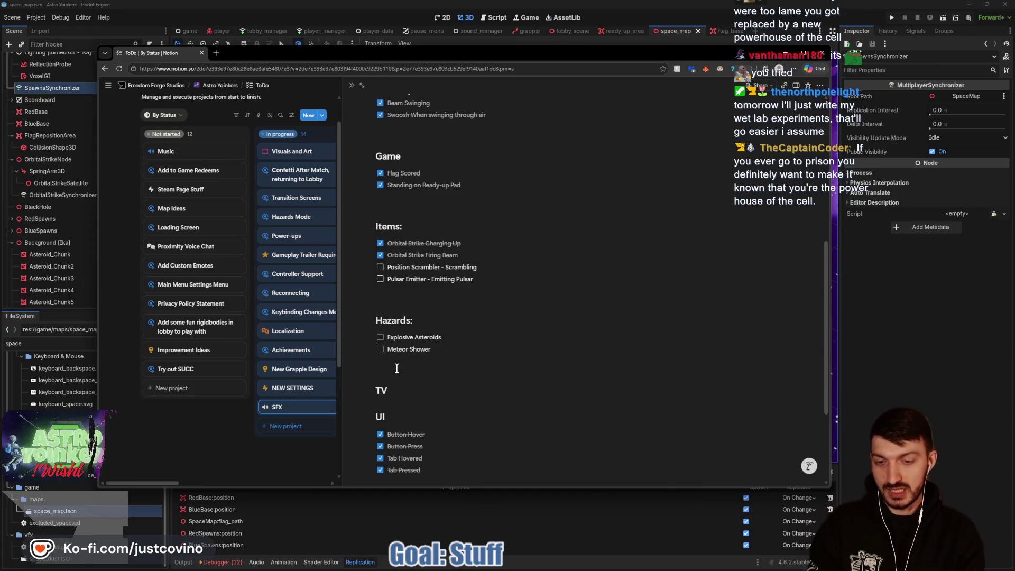
text( S)
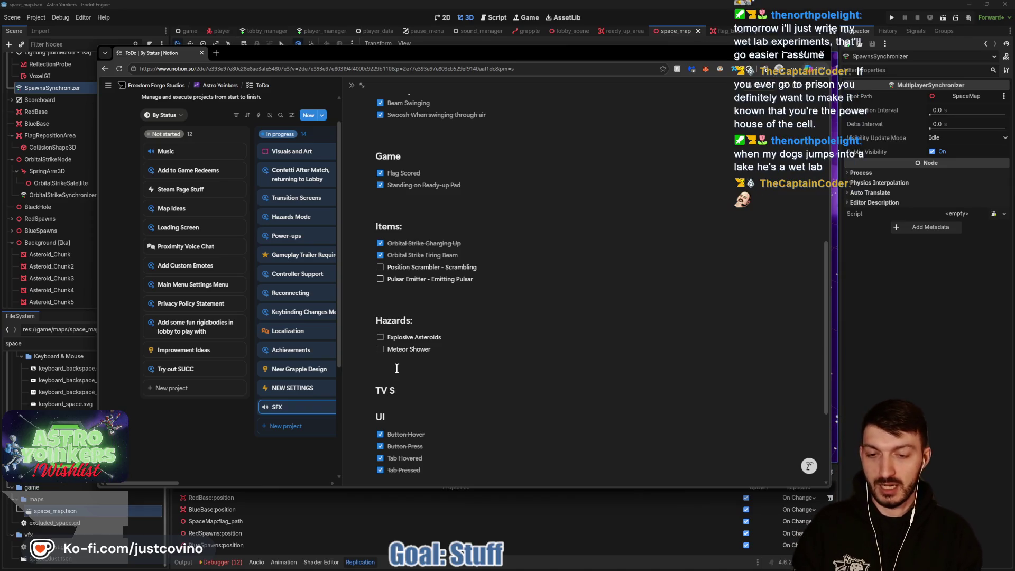
key(BackSpace)
text(Match)
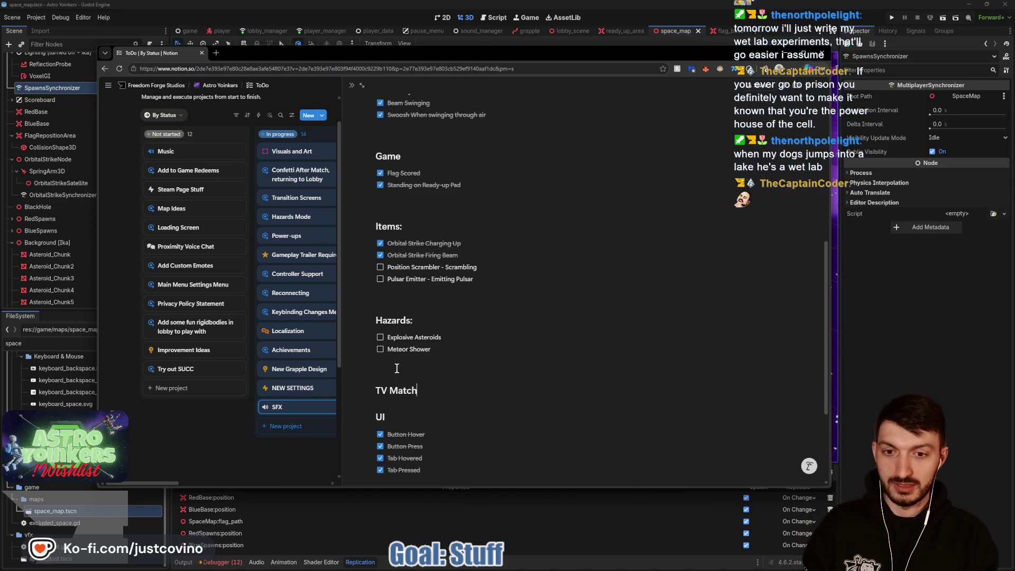
text( Settings:)
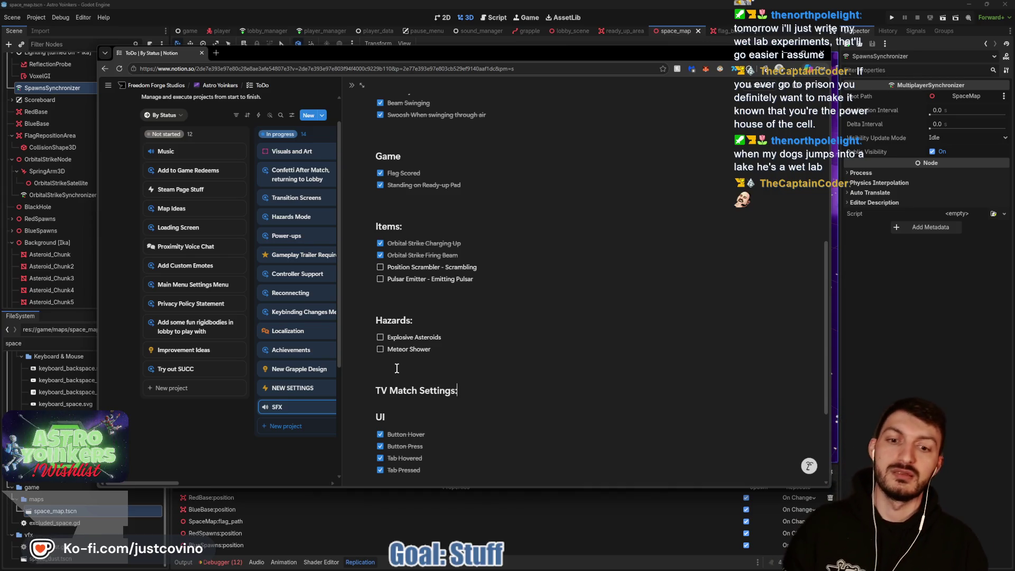
key(Return)
text([] )
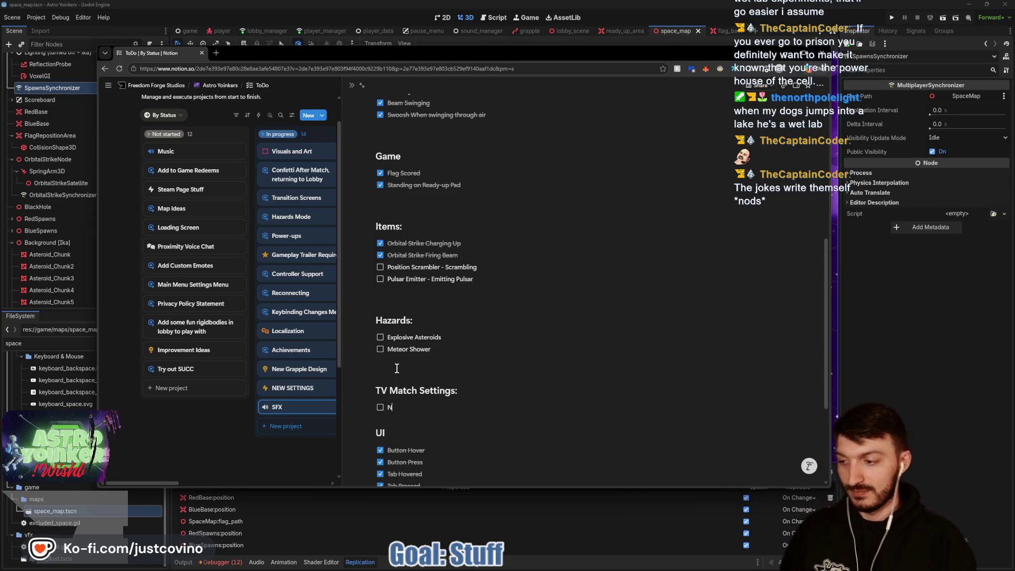
text(N)
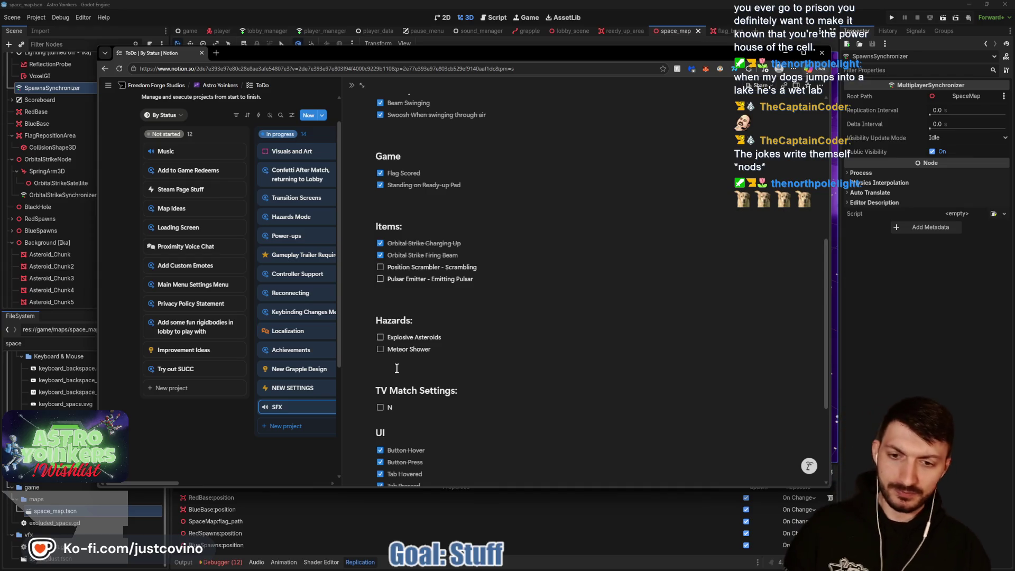
- Finish the 'Navigation on buttons' to-do, add 'Buttons pressed' below it, then click off the list
text(avigation al)
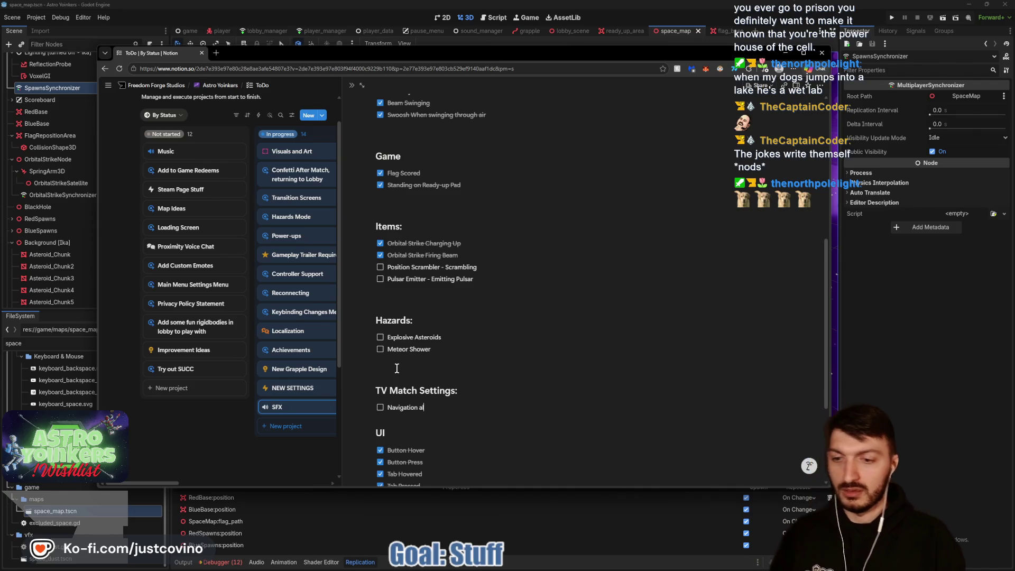
text(ong buttons)
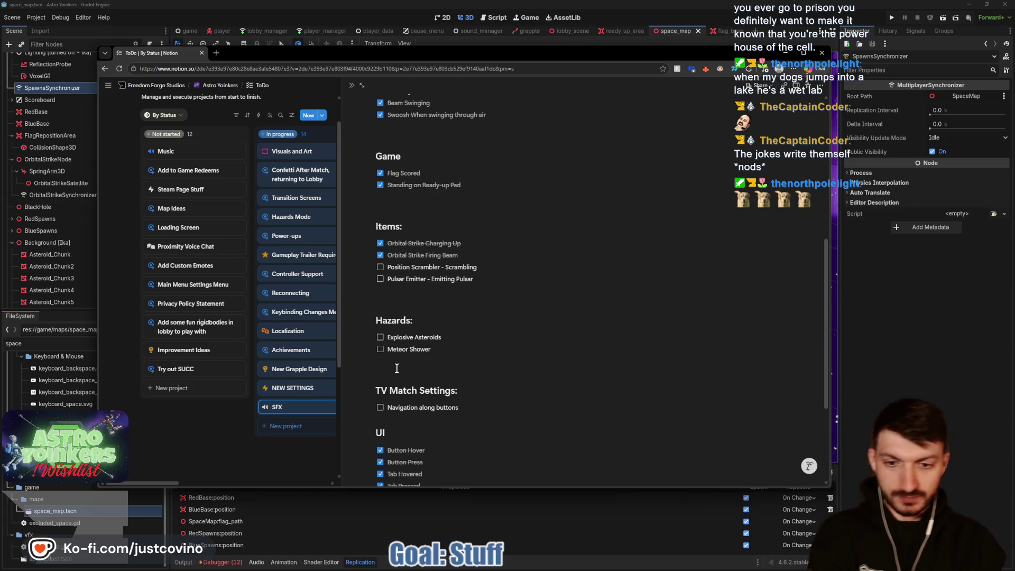
key(BackSpace)
key(BackSpace)
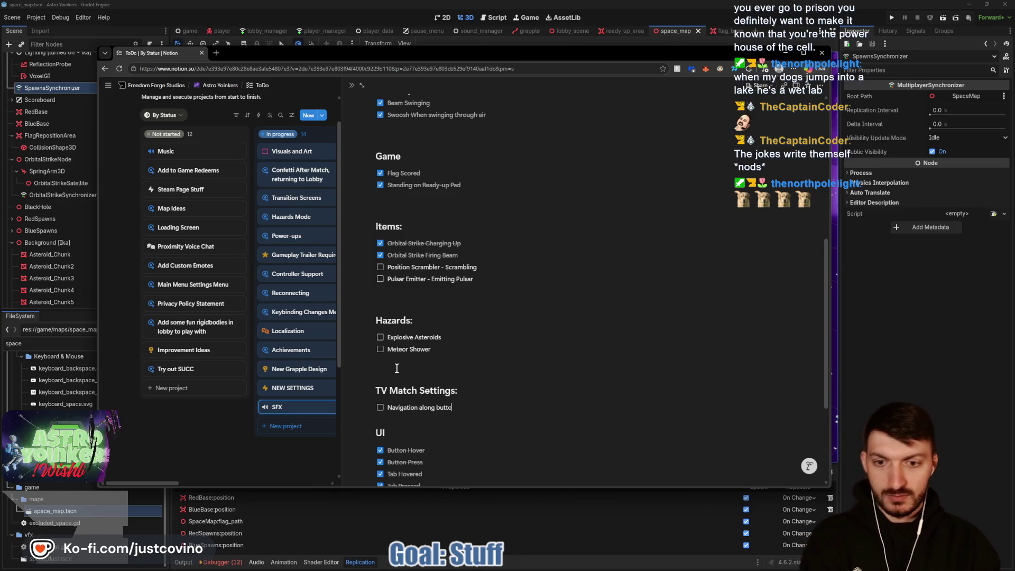
key(BackSpace)
key(BackSpace)
key(BackSpace)
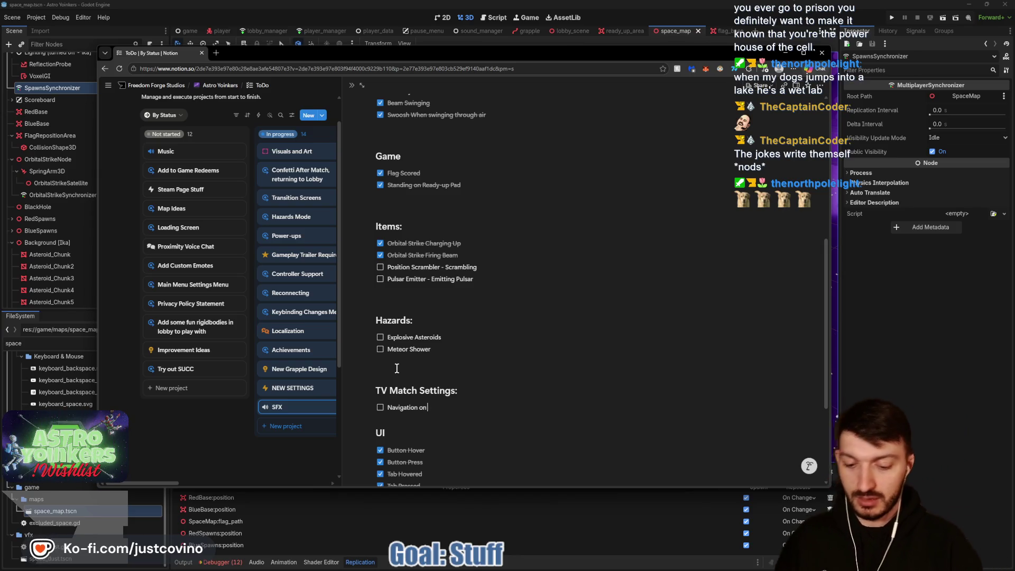
text(buttons)
key(Return)
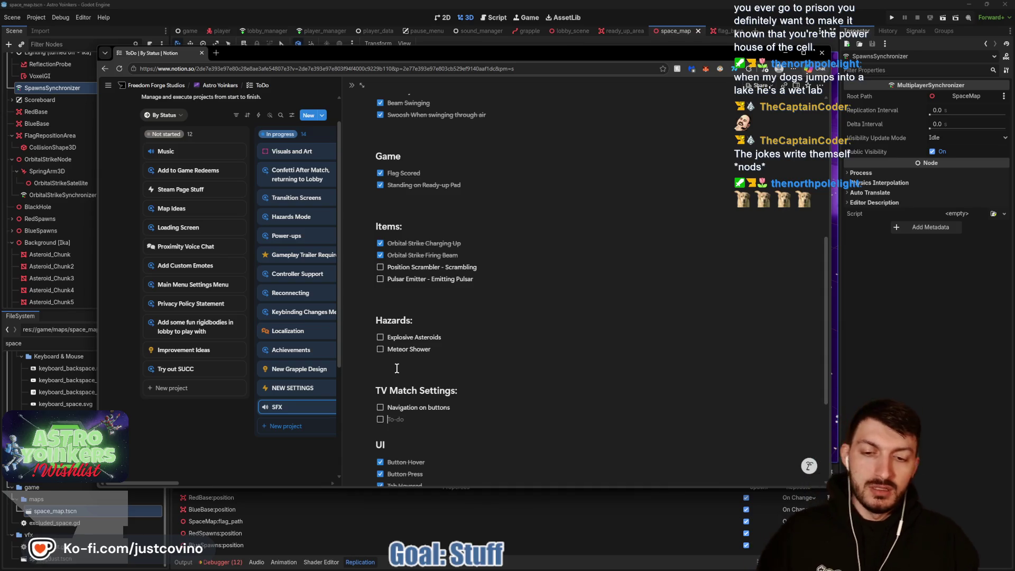
text(Buttons pressed)
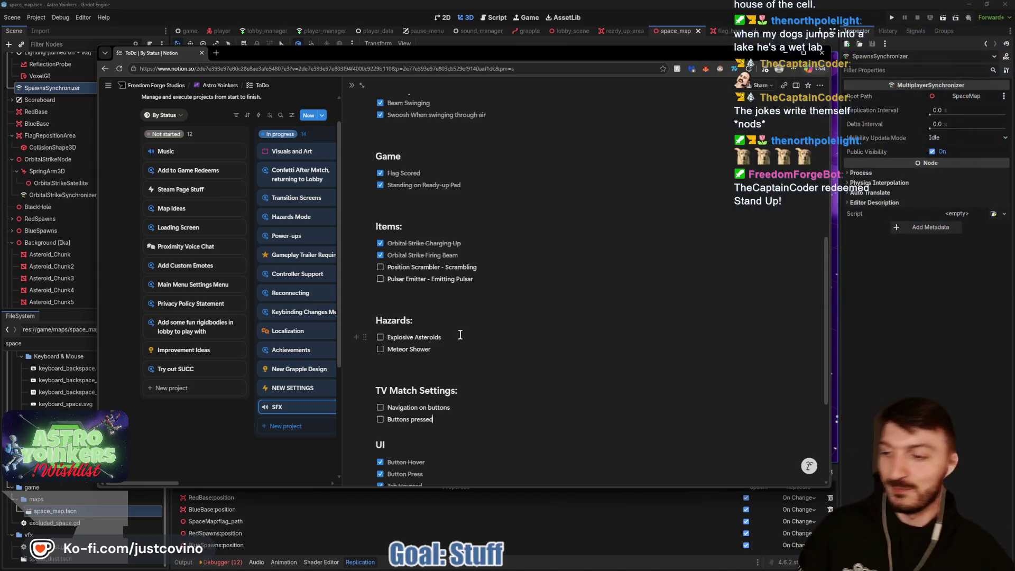
click(458, 364)
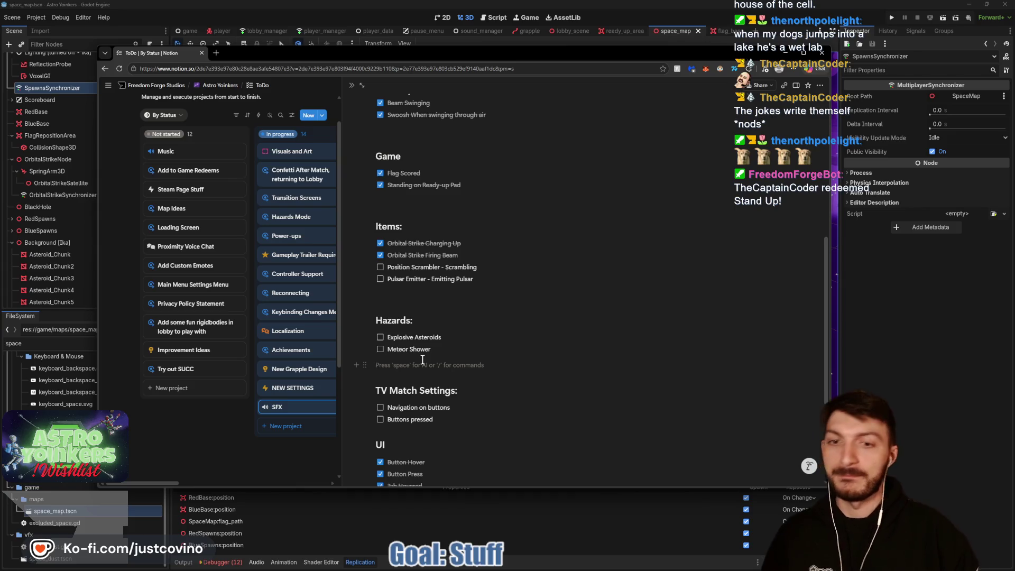
scroll(417, 361, up, 2)
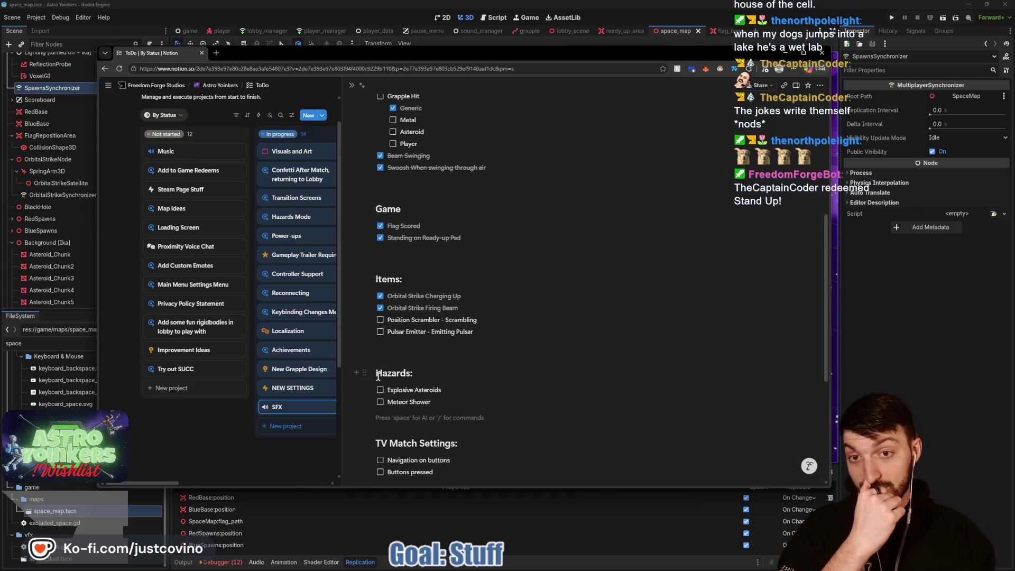
scroll(431, 323, up, 3)
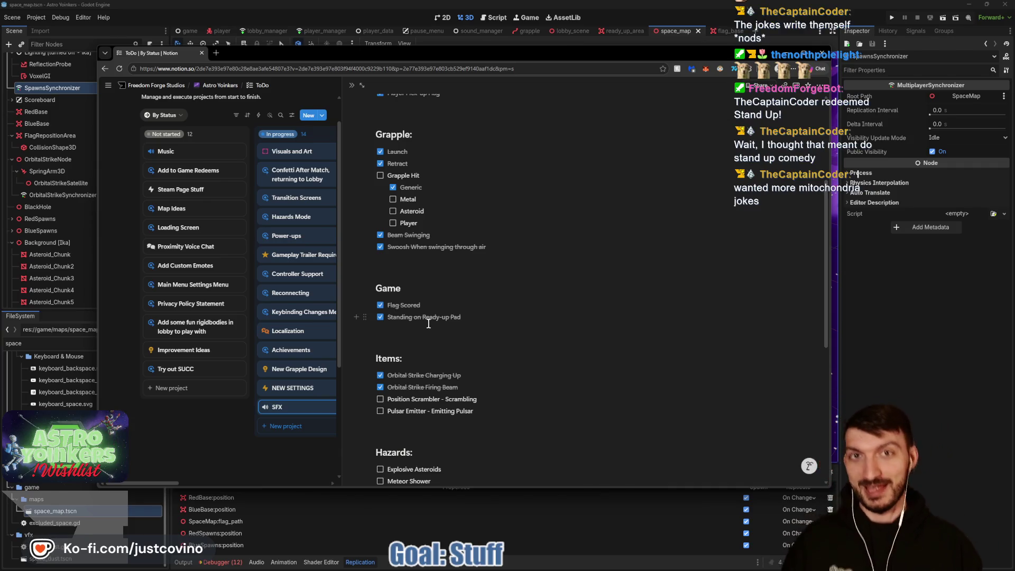
click(401, 259)
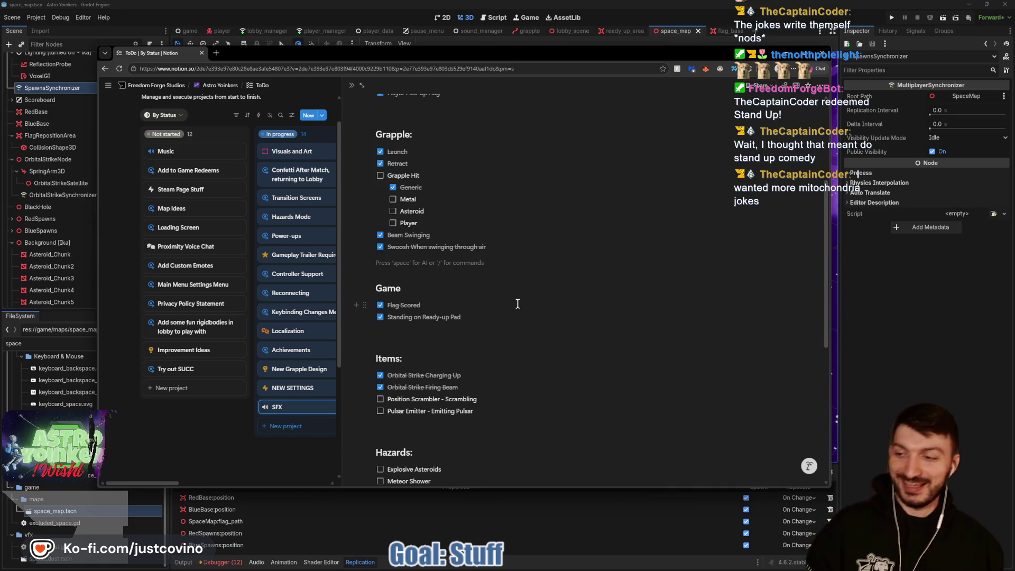
key(alt+Tab)
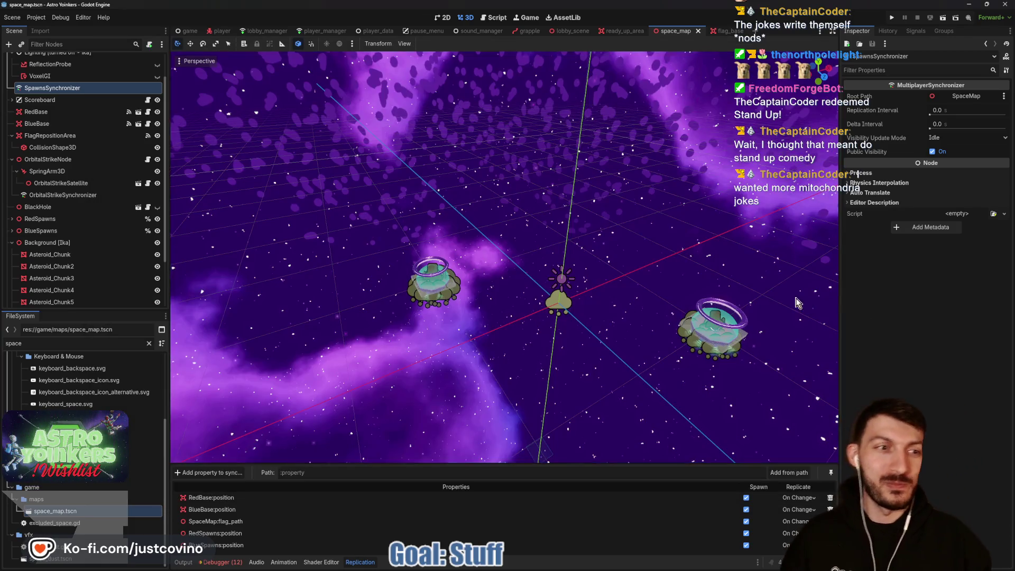
- Review the NEW SETTINGS task in Notion, then switch Godot to the pause_menu scene's Settings panel
scroll(530, 300, down, 3)
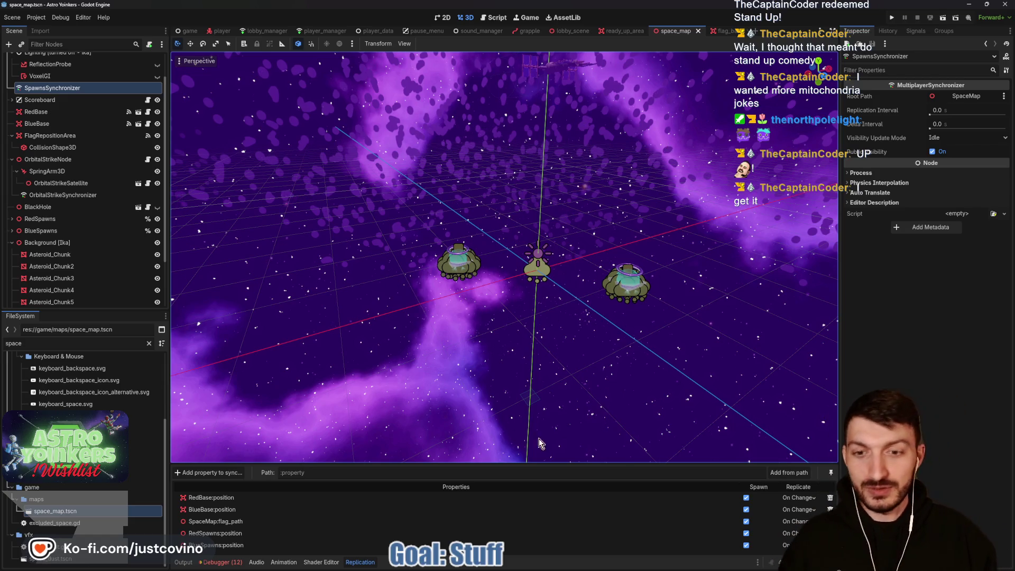
click(545, 564)
scroll(443, 356, down, 4)
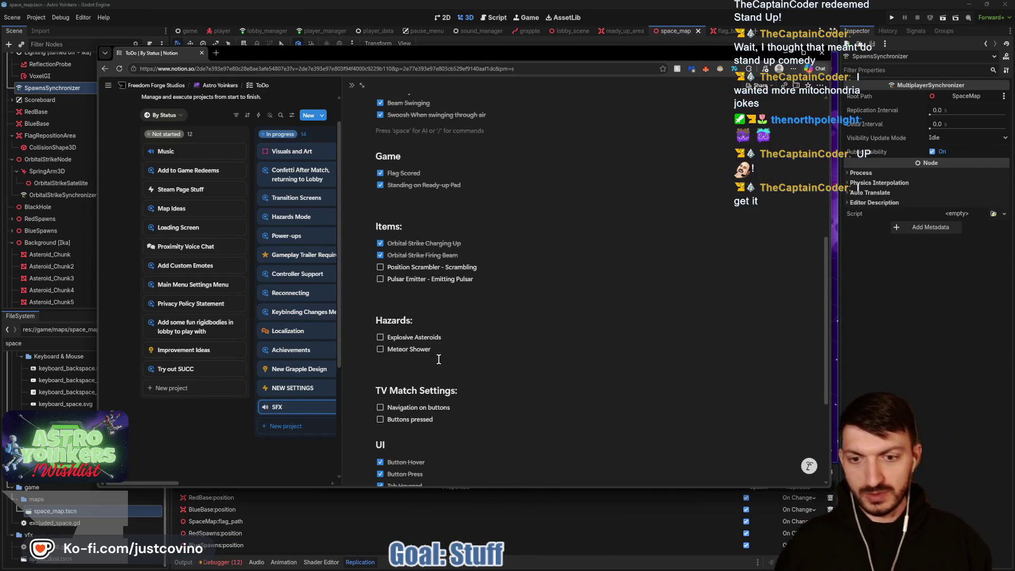
scroll(438, 359, down, 1)
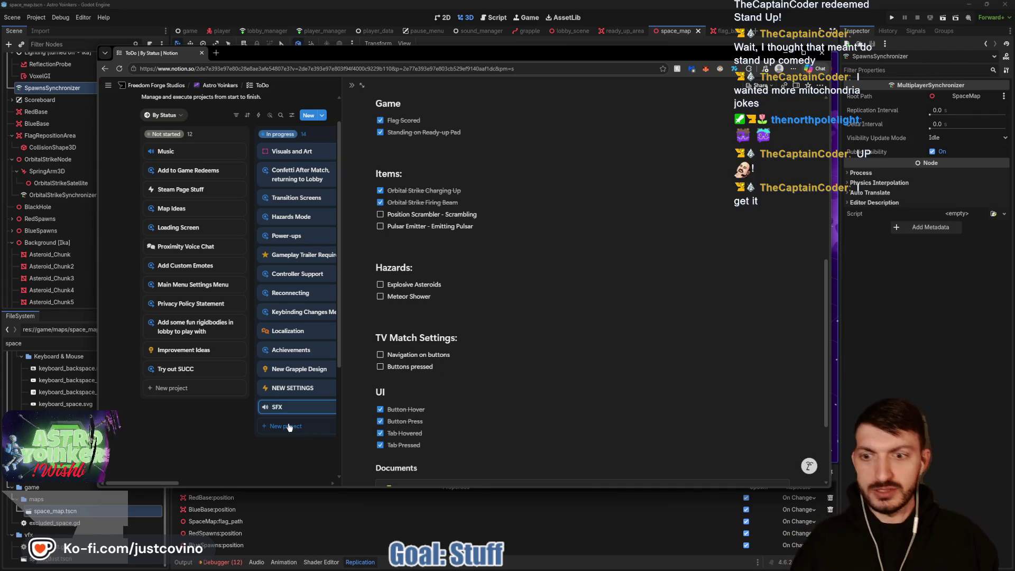
click(280, 394)
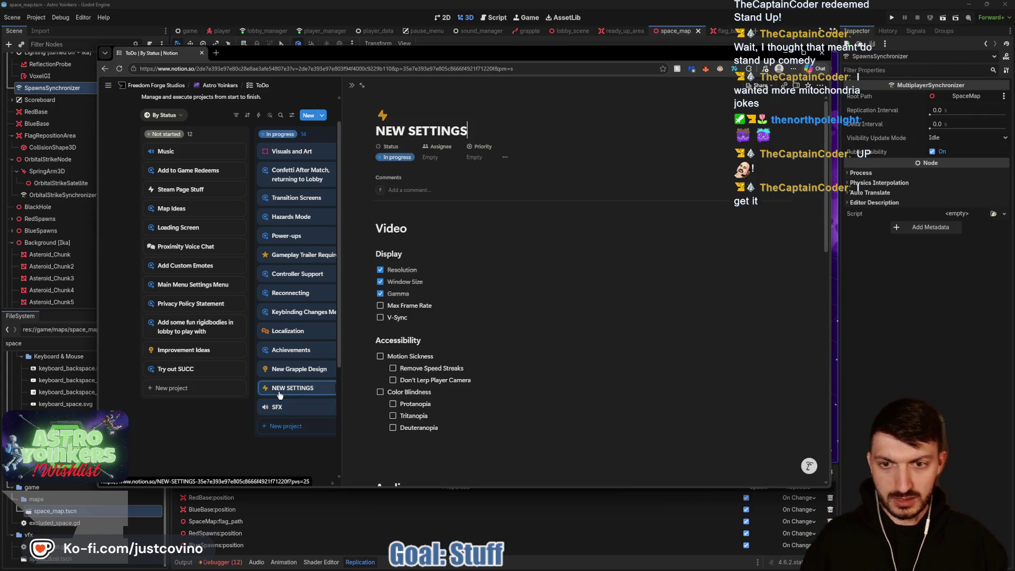
click(900, 360)
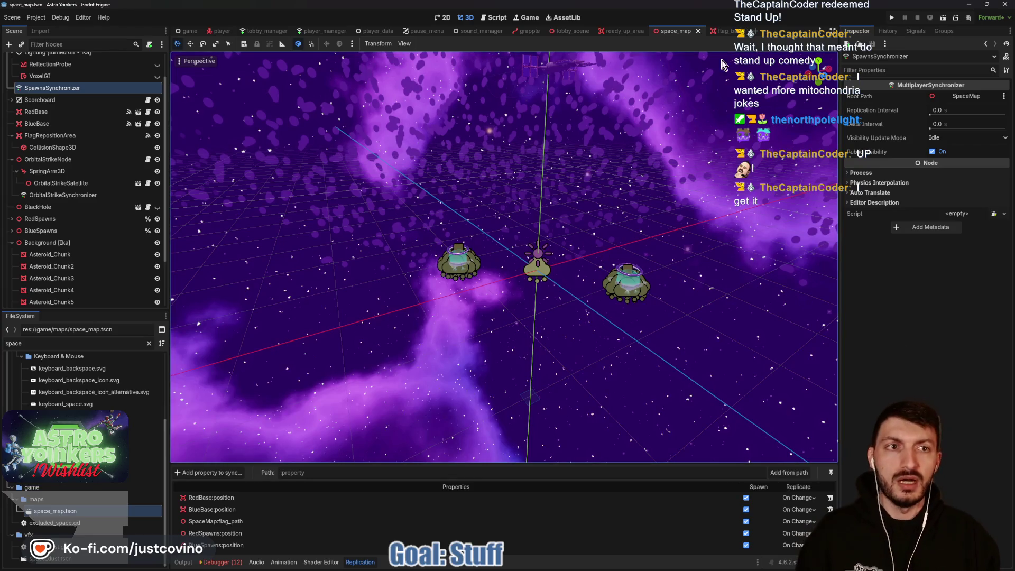
click(422, 31)
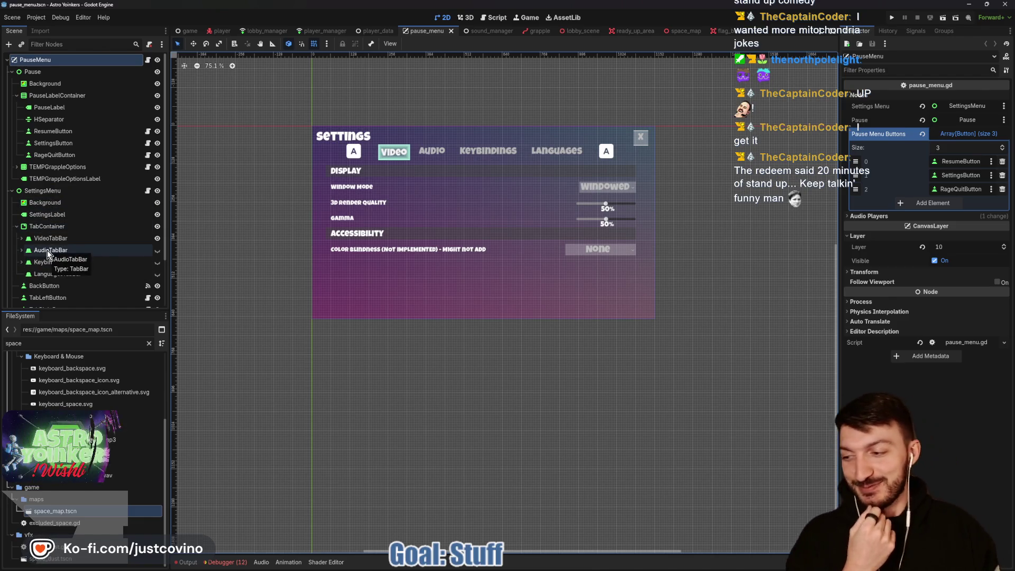
- Fold the PauseLabelContainer branch and select the TabContainer node in the Scene dock
click(17, 96)
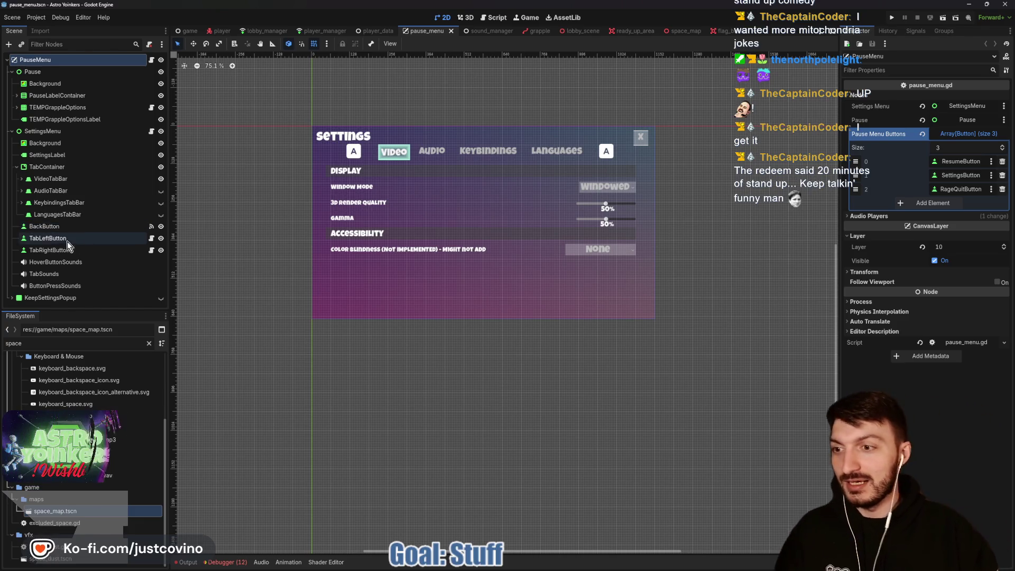
click(82, 170)
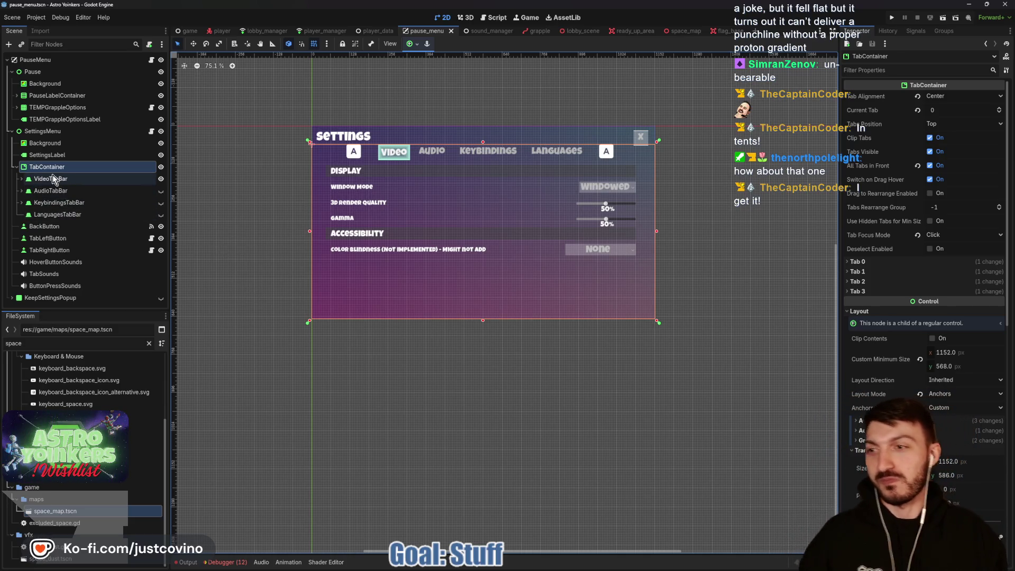
- Inspect SettingsLabel and SettingsMenu, save pause_menu, and select LanguagesTabBar to show its empty tab
click(48, 154)
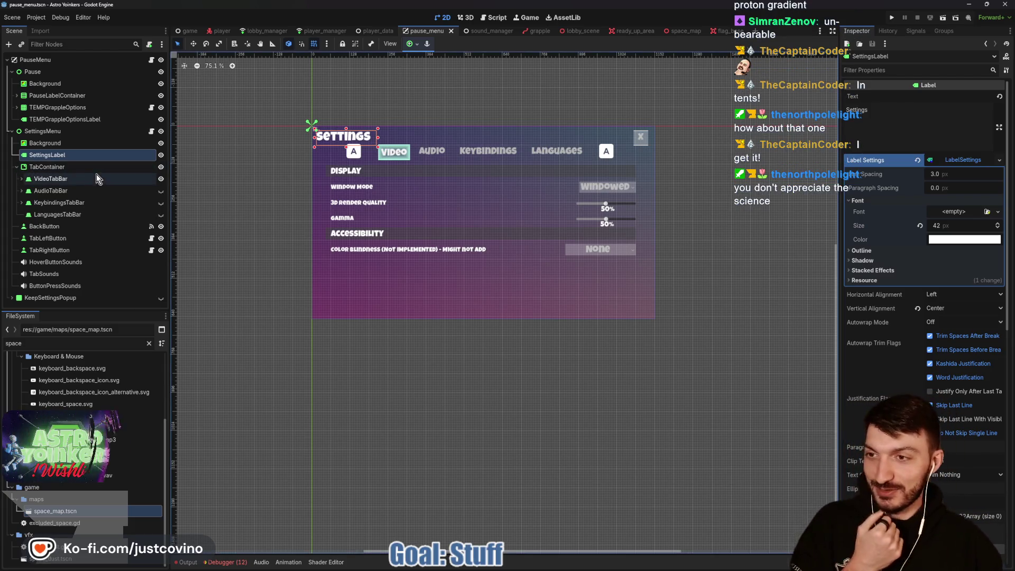
click(29, 132)
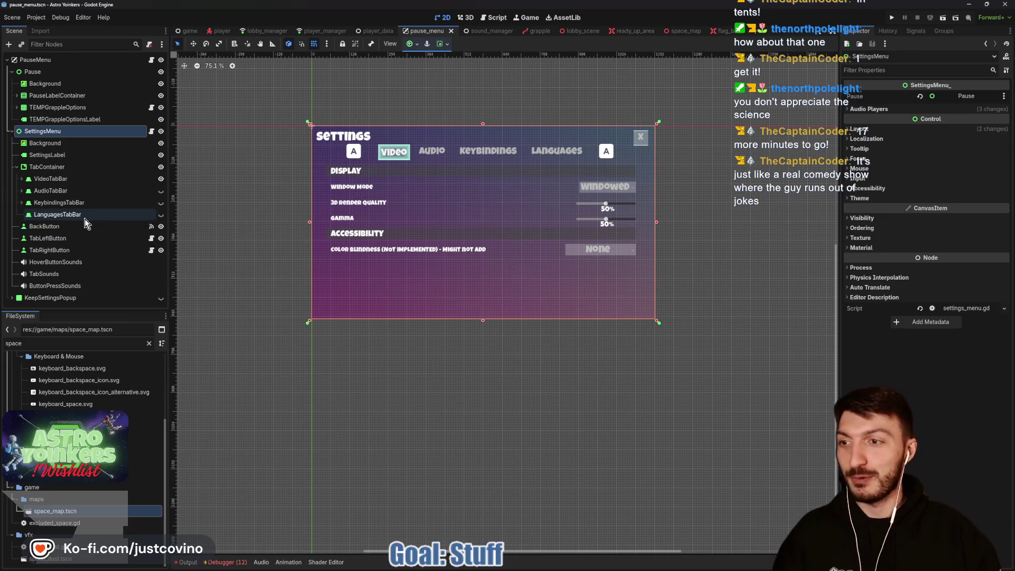
key(ctrl+s)
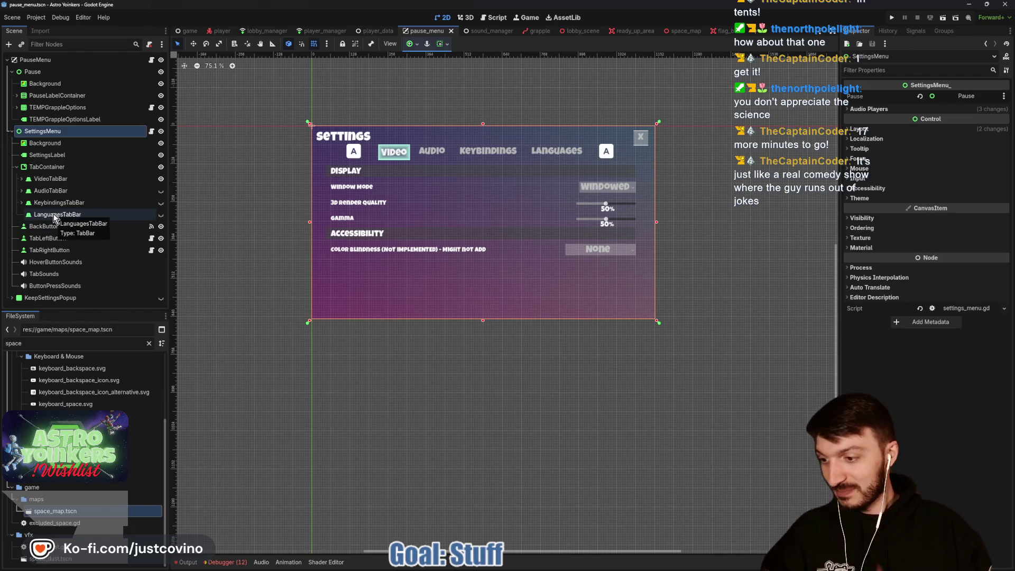
click(92, 216)
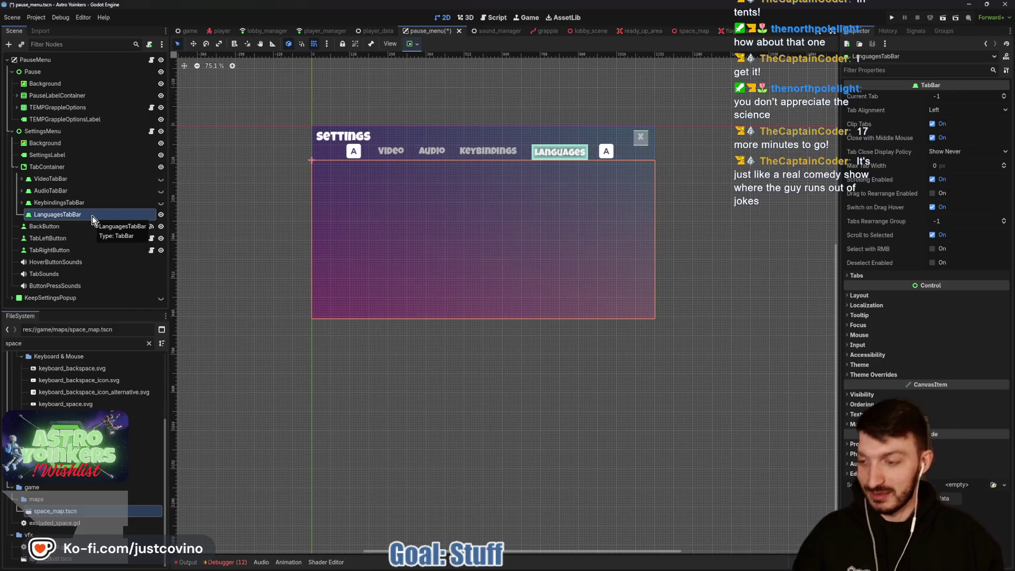
- Add a GridContainer under LanguagesTabBar and set its anchors to Full Rect
key(ctrl+a)
text(grid)
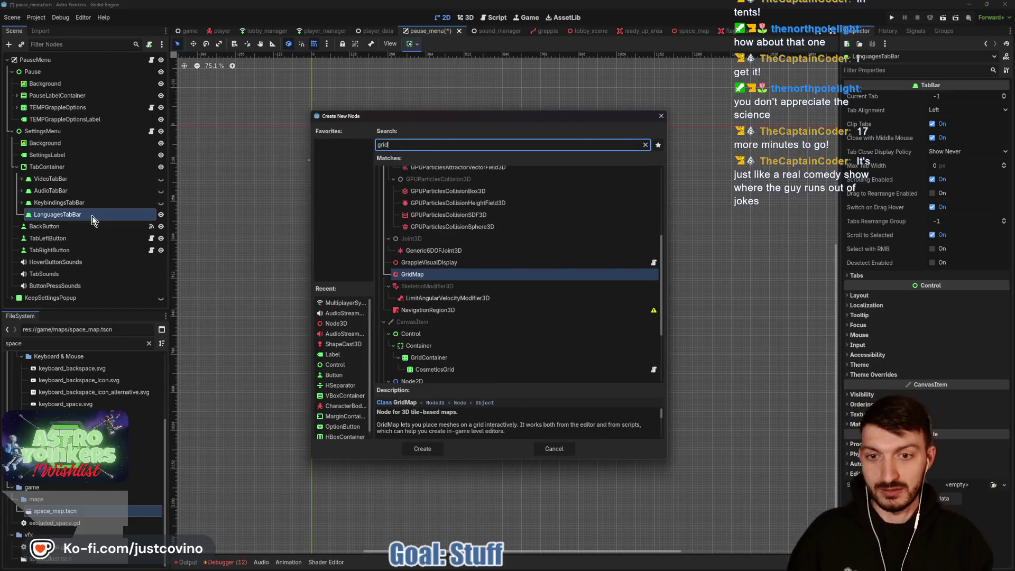
text(c)
key(Return)
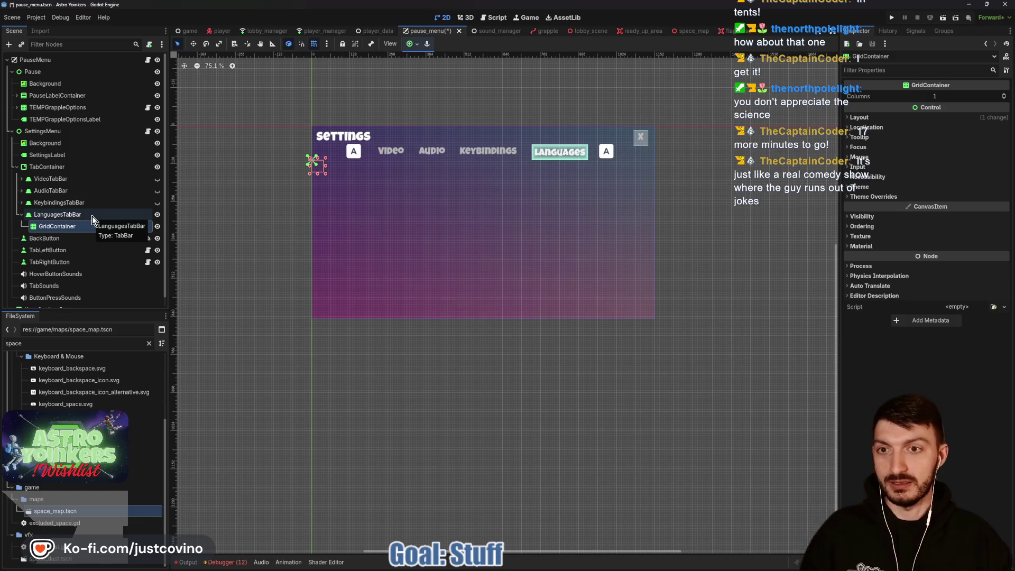
click(412, 44)
click(458, 117)
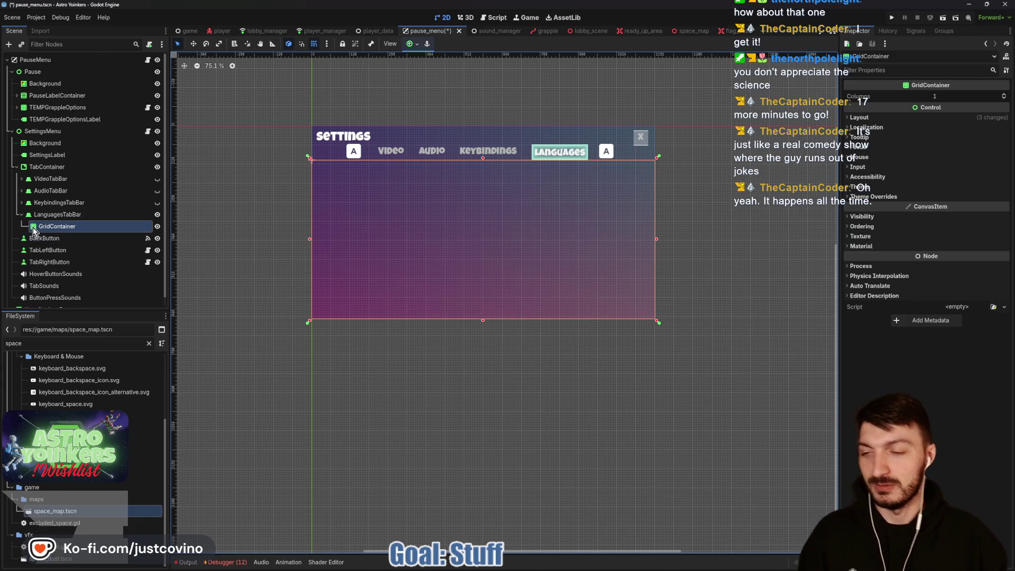
- Instance languages.tscn under the grid, open it, make its menu visible, and select BackButton
key(ctrl+shift+a)
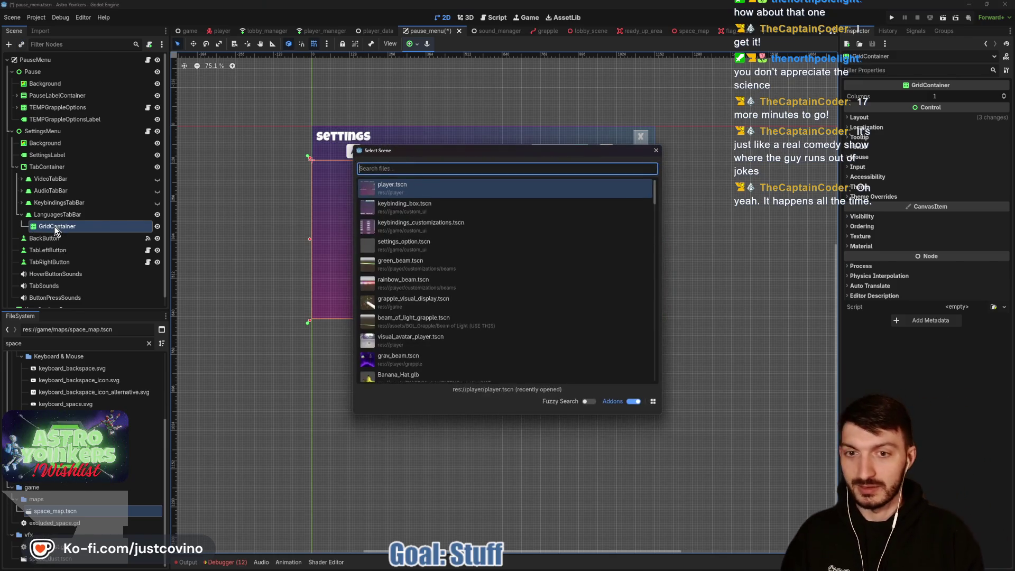
text(lang)
key(Return)
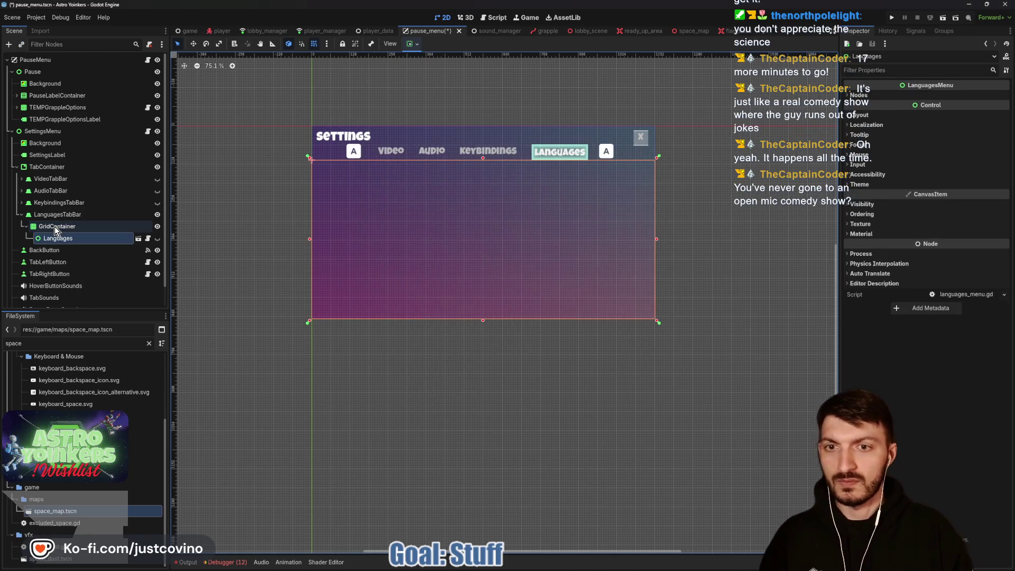
click(137, 238)
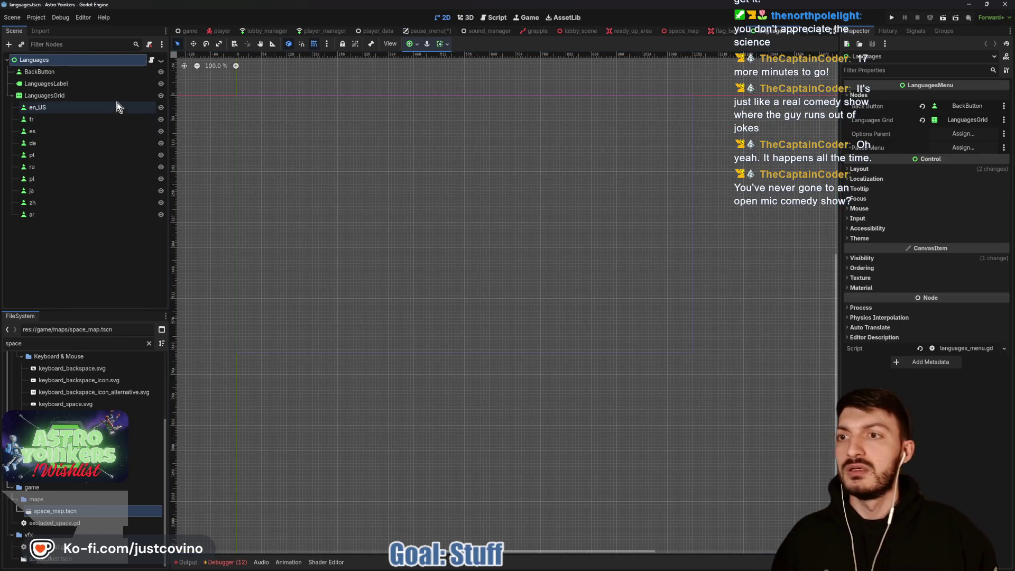
click(161, 60)
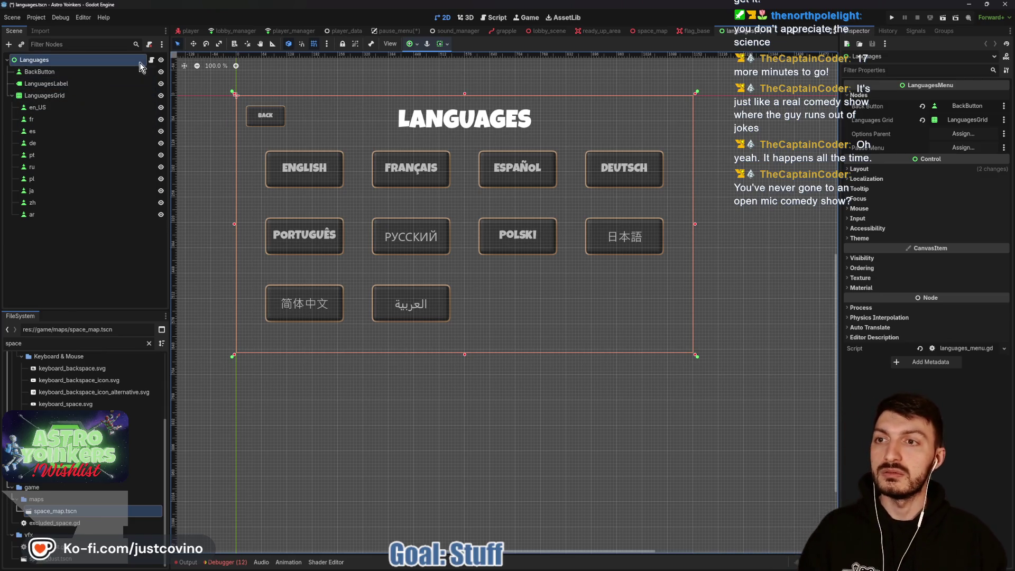
click(109, 75)
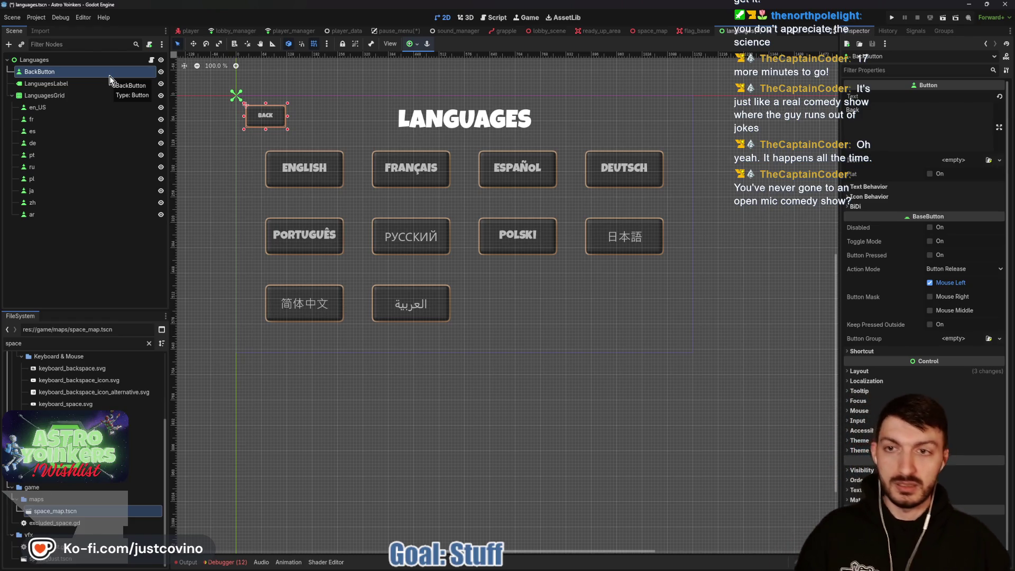
- Delete the BackButton and LanguagesLabel nodes from the languages scene
key(Delete)
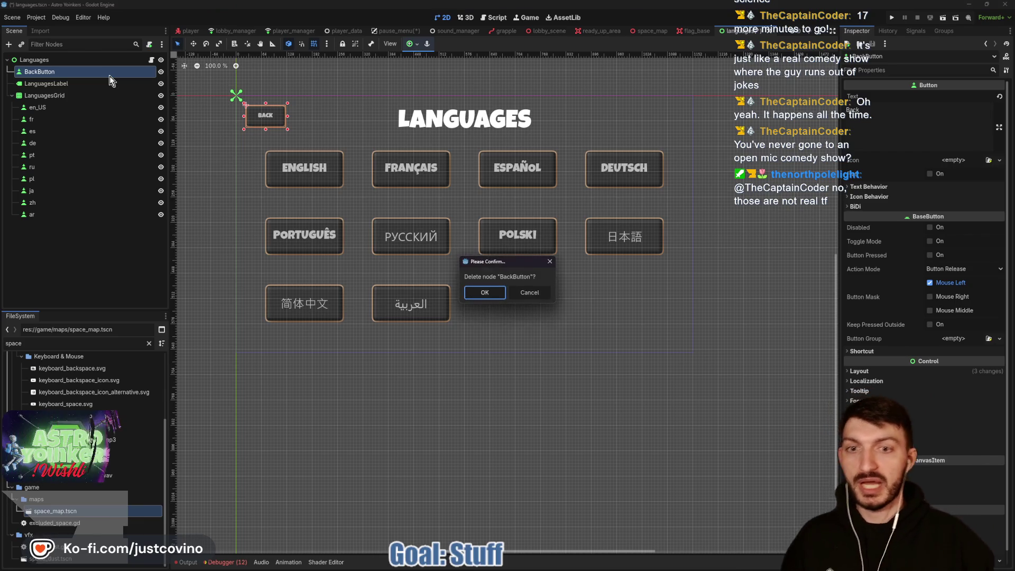
click(486, 292)
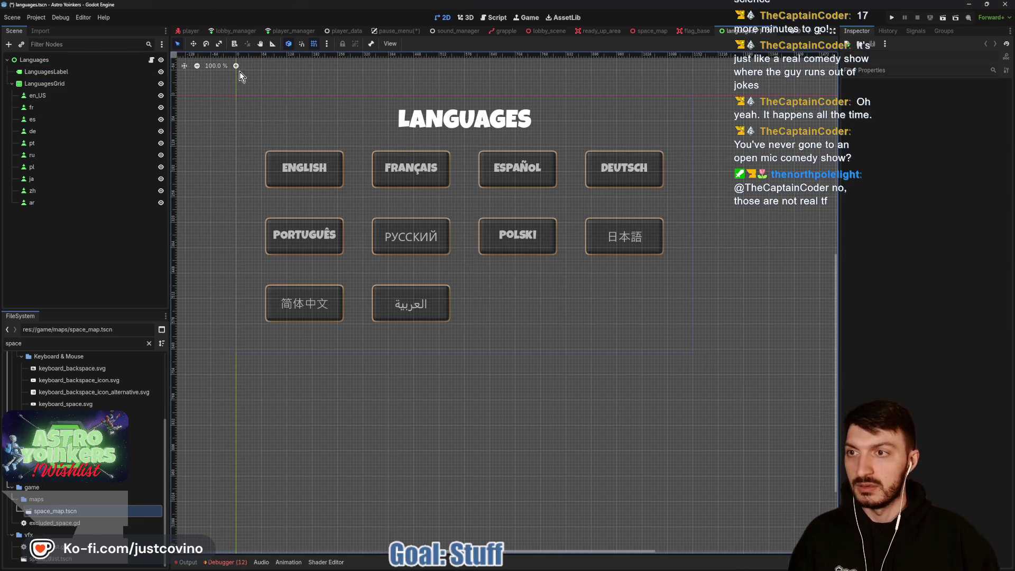
click(61, 76)
key(Delete)
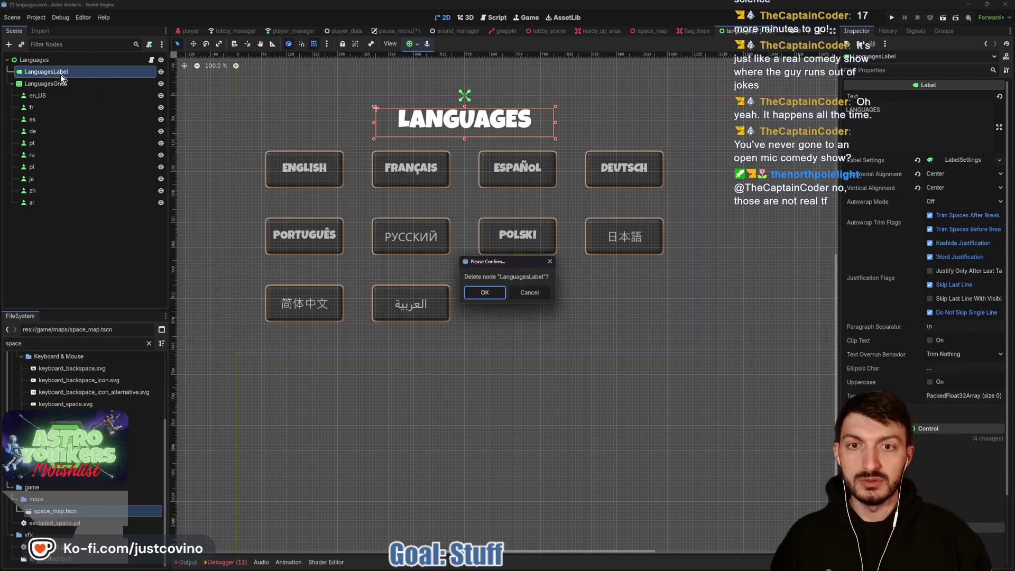
click(477, 291)
- Save the languages scene, check LanguagesGrid, and switch to the flag_base scene
key(ctrl+s)
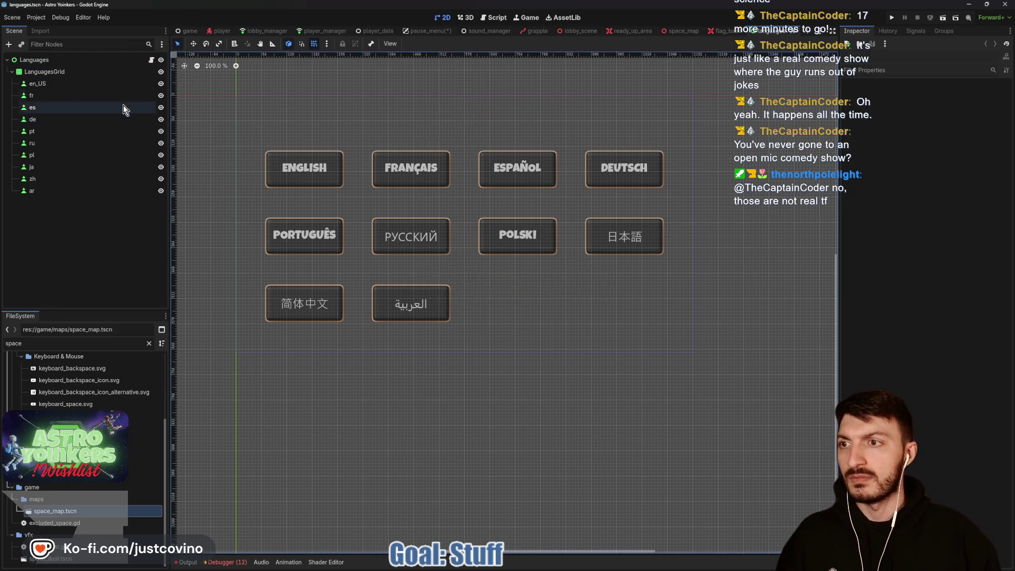
click(80, 73)
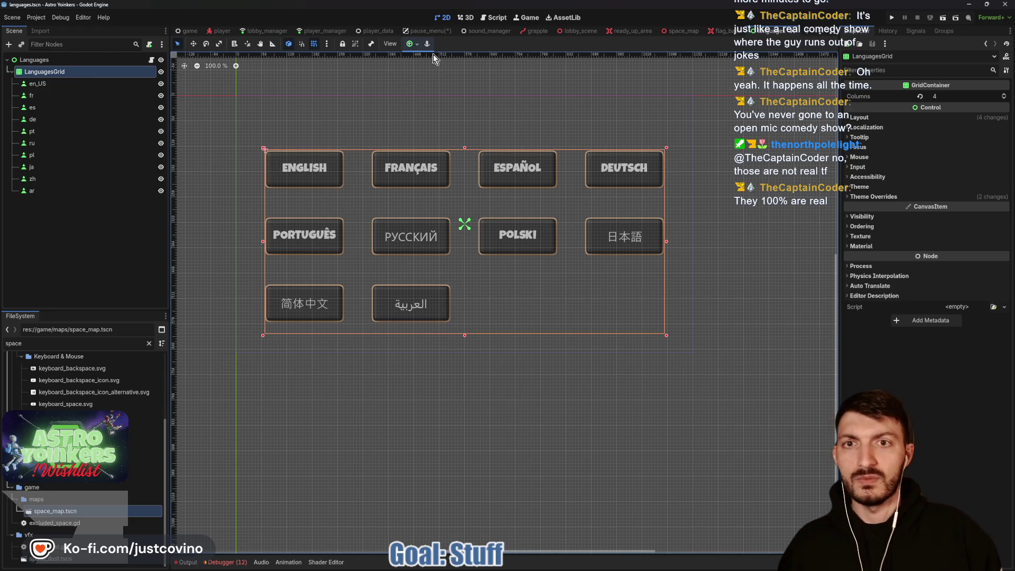
click(729, 33)
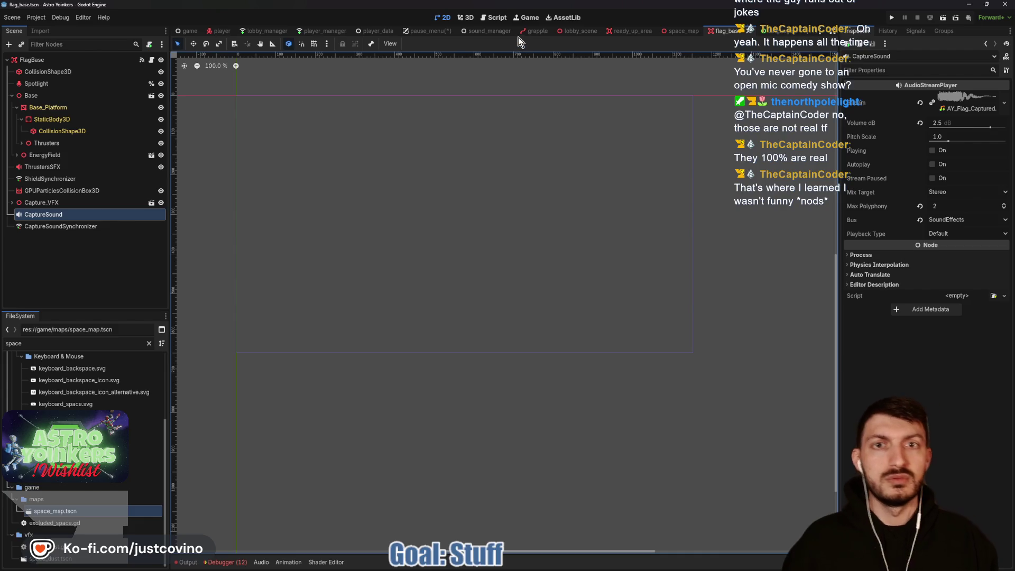
- In pause_menu, delete the old GridContainer and instance languages.tscn under LanguagesTabBar
click(411, 32)
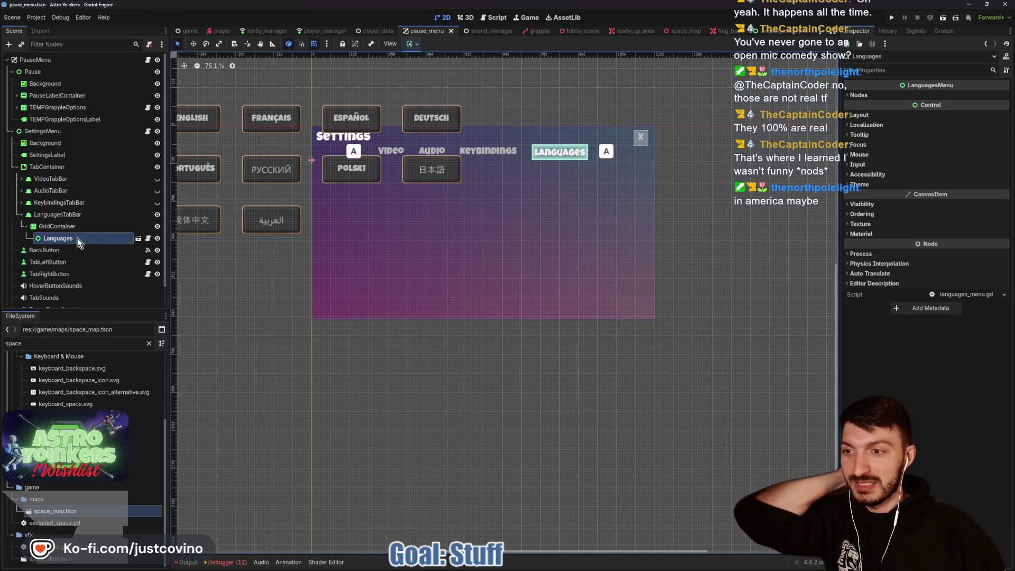
click(56, 228)
key(Delete)
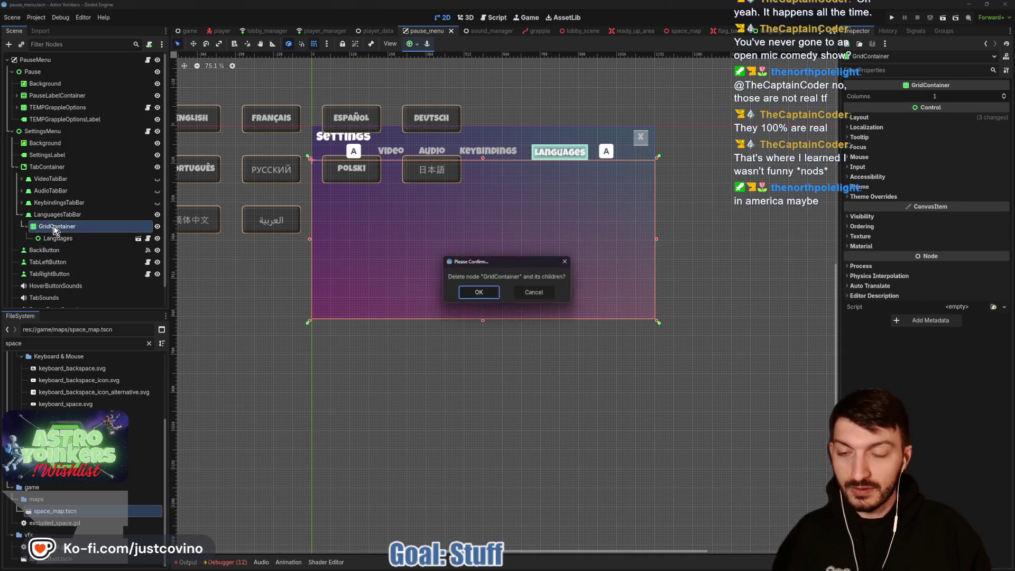
click(479, 292)
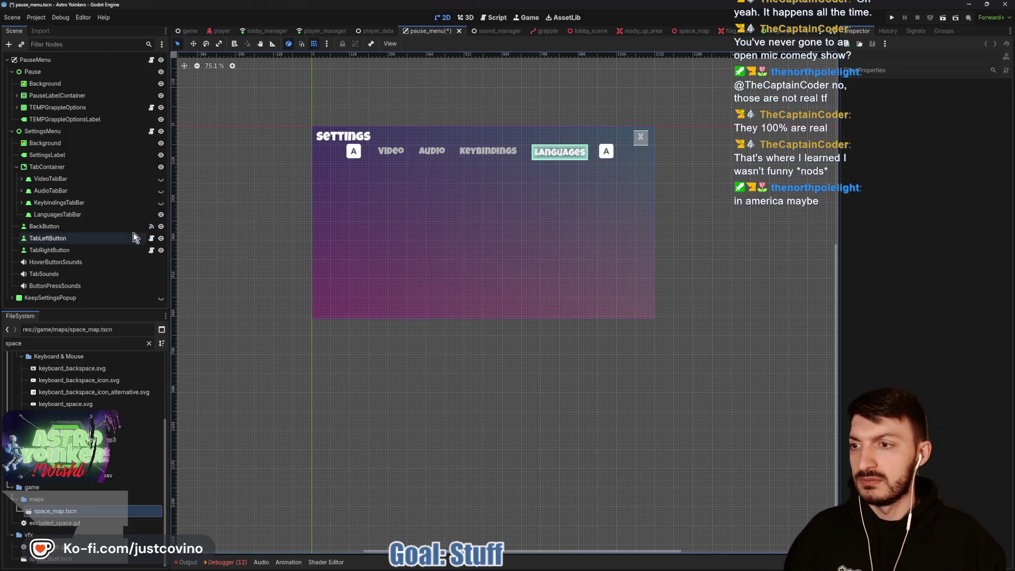
click(55, 216)
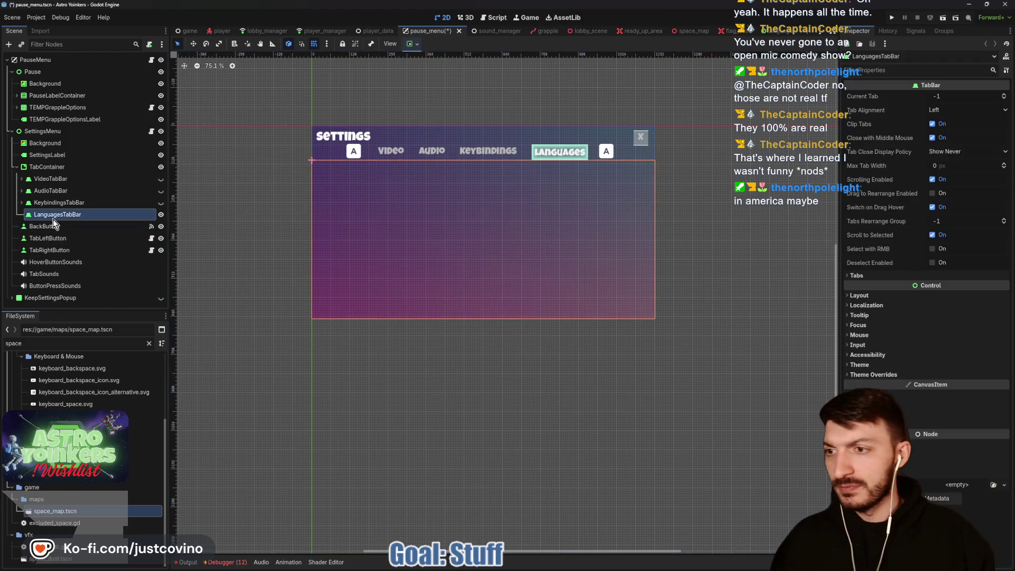
key(ctrl+shift+a)
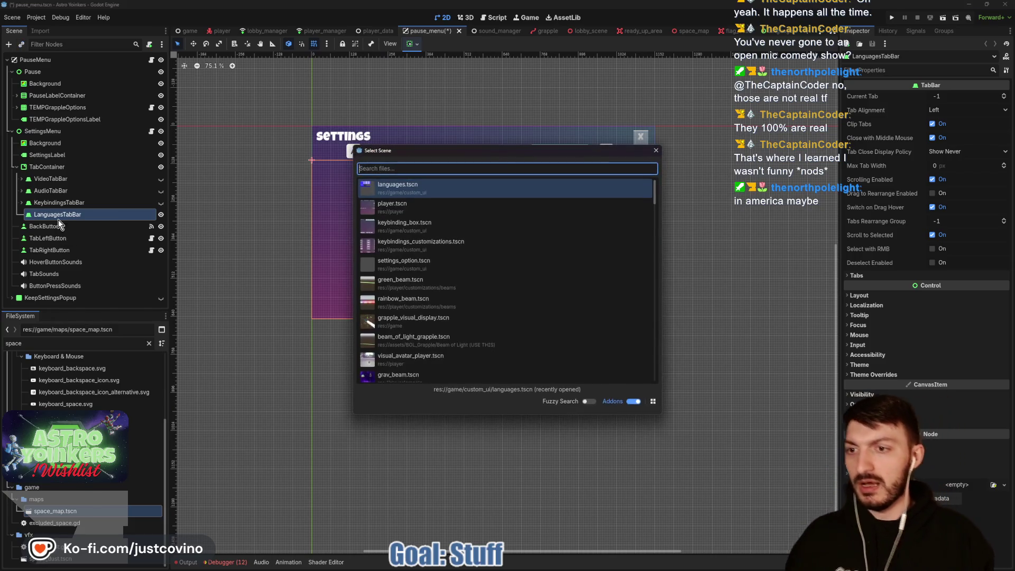
key(Return)
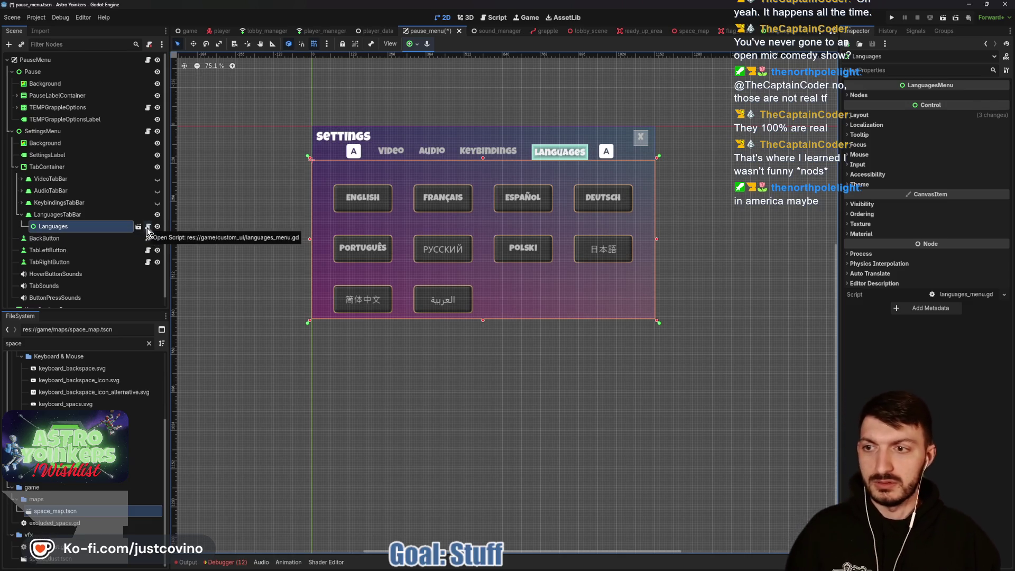
- Save, close flag_base, space_map, ready_up_area, lobby_scene and grapple, and return to pause_menu
click(770, 31)
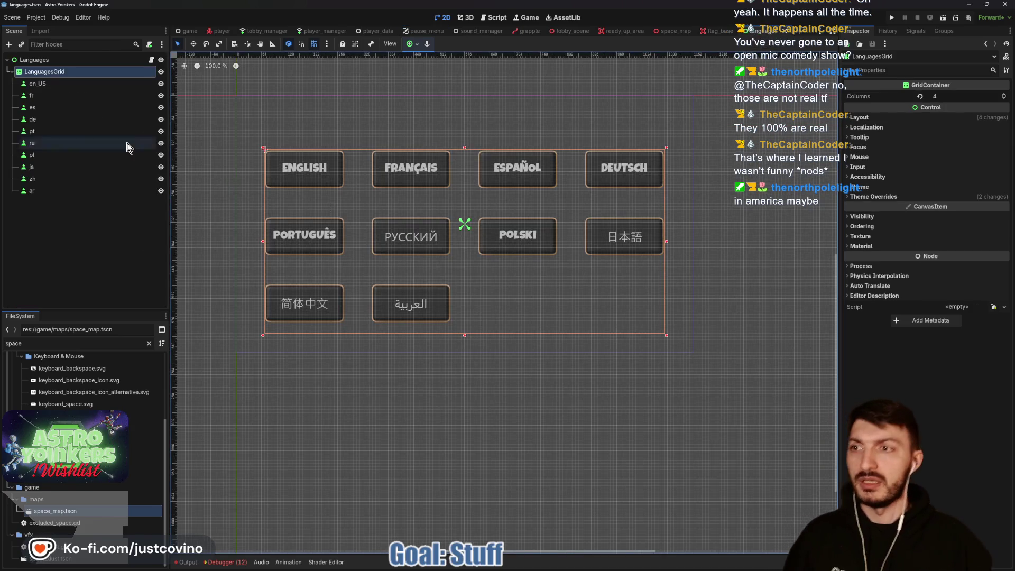
click(714, 32)
key(ctrl+shift+w)
key(ctrl+shift+w)
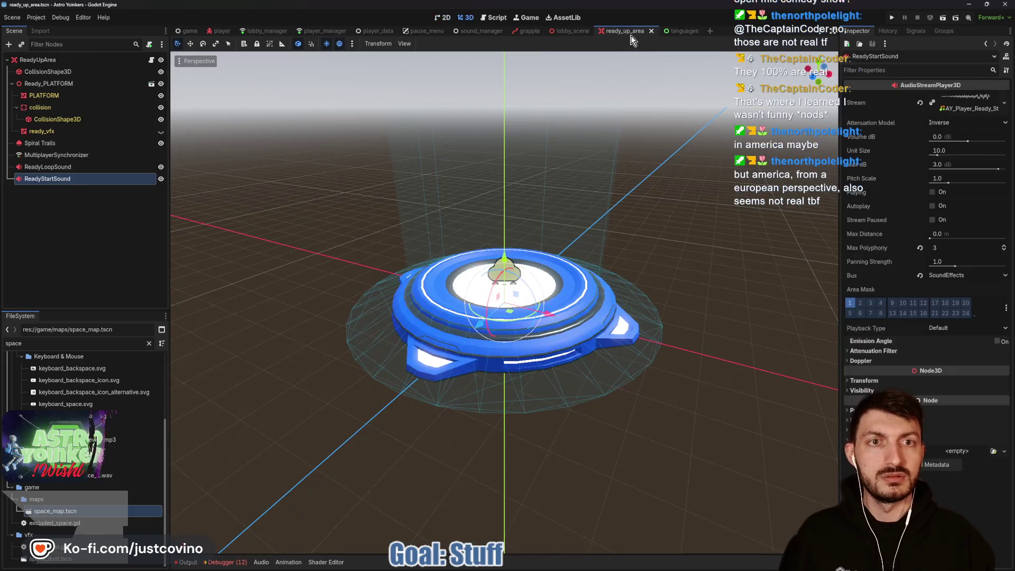
click(651, 31)
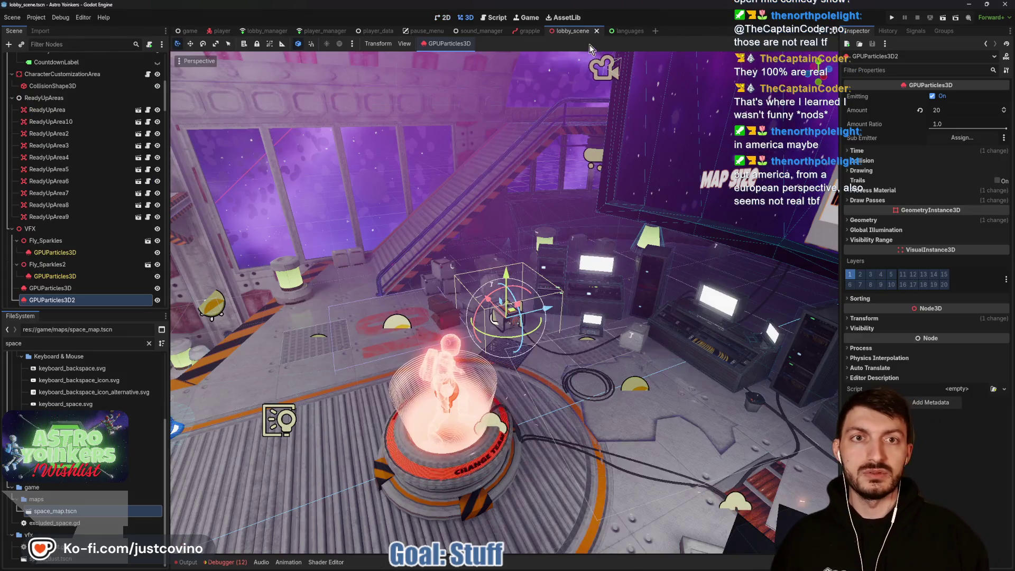
click(596, 30)
click(547, 30)
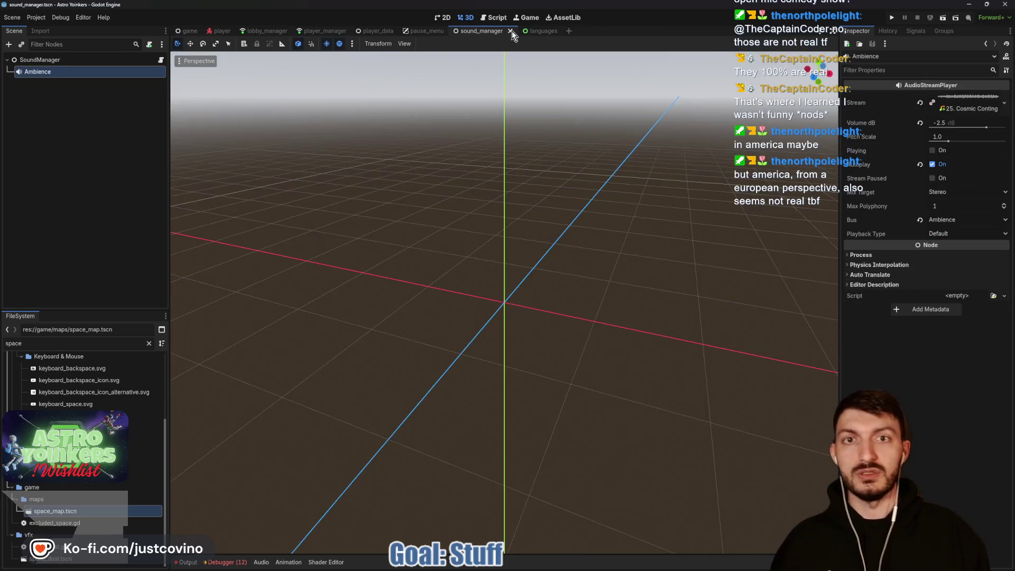
key(ctrl+s)
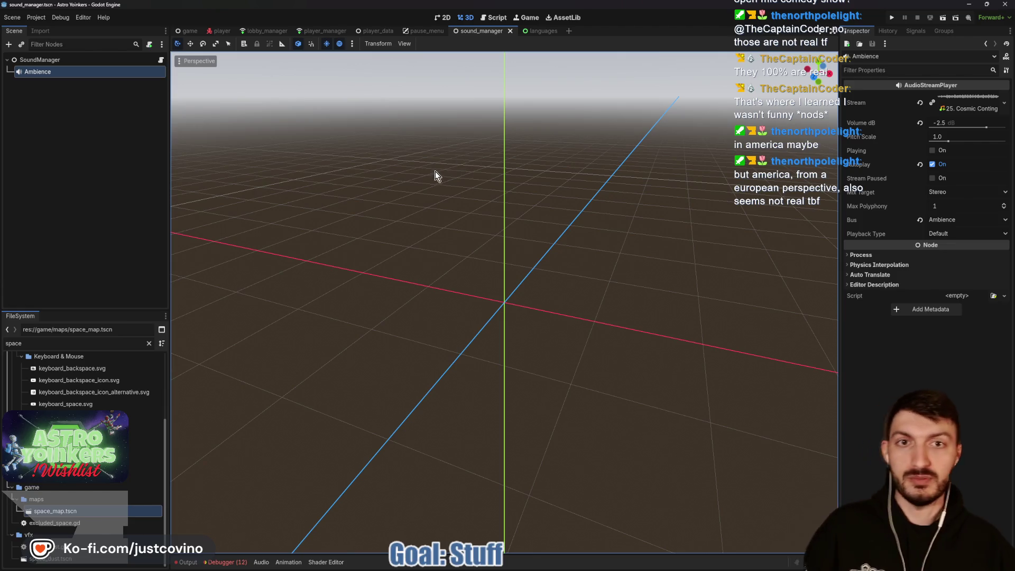
click(419, 37)
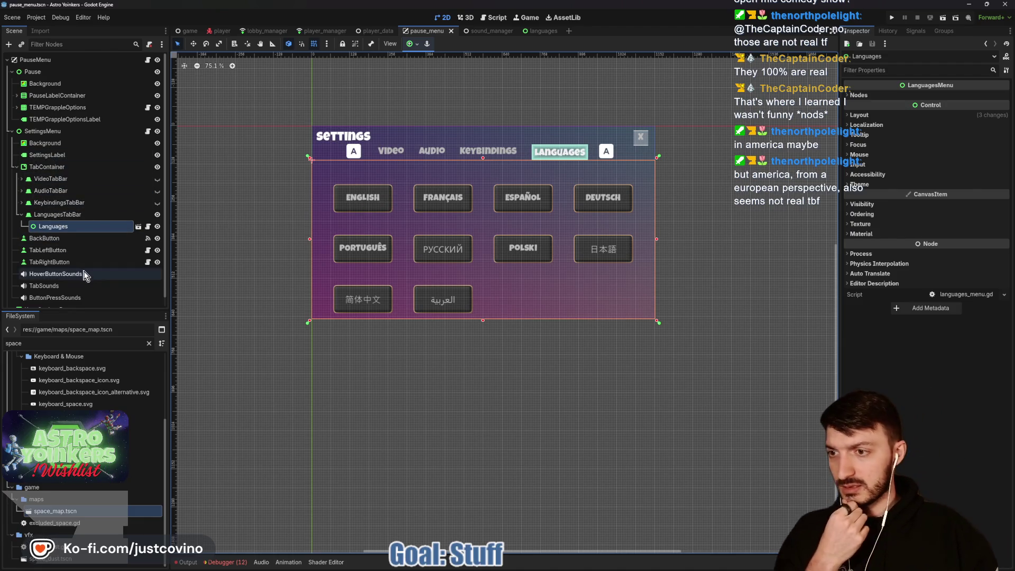
- Expand PauseLabelContainer and select the SettingsButton node
scroll(66, 264, down, 1)
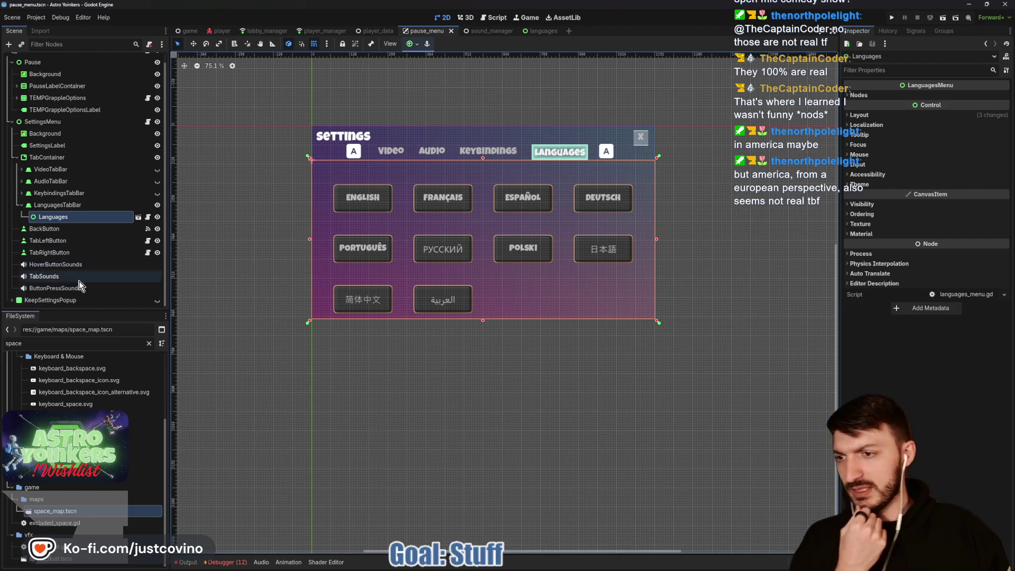
scroll(79, 243, up, 1)
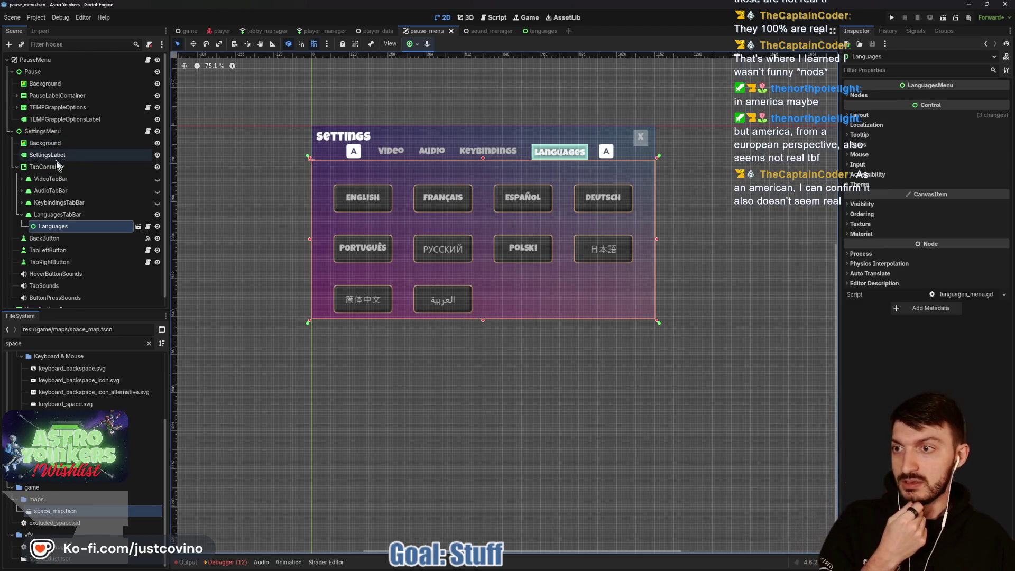
click(17, 96)
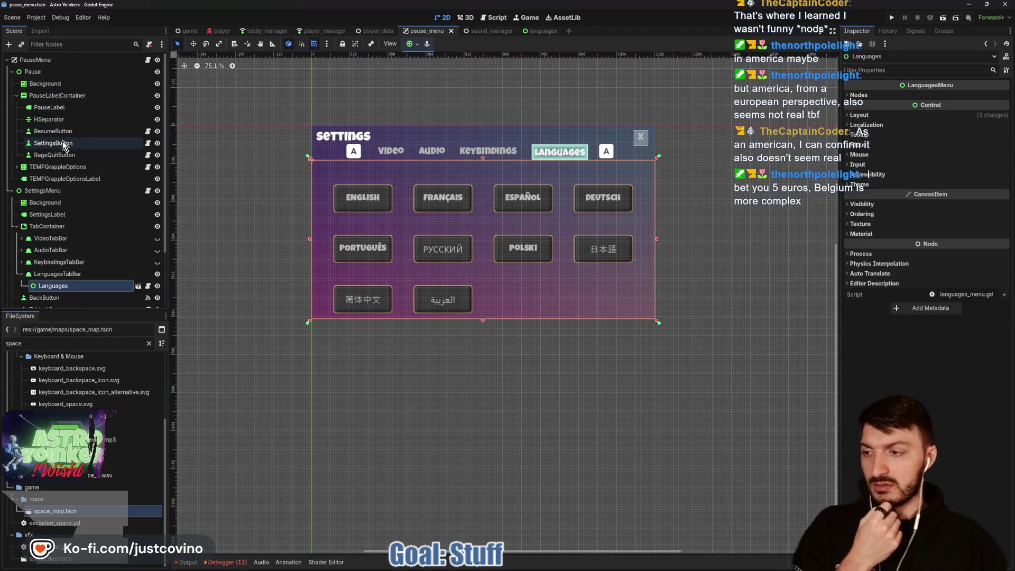
click(62, 143)
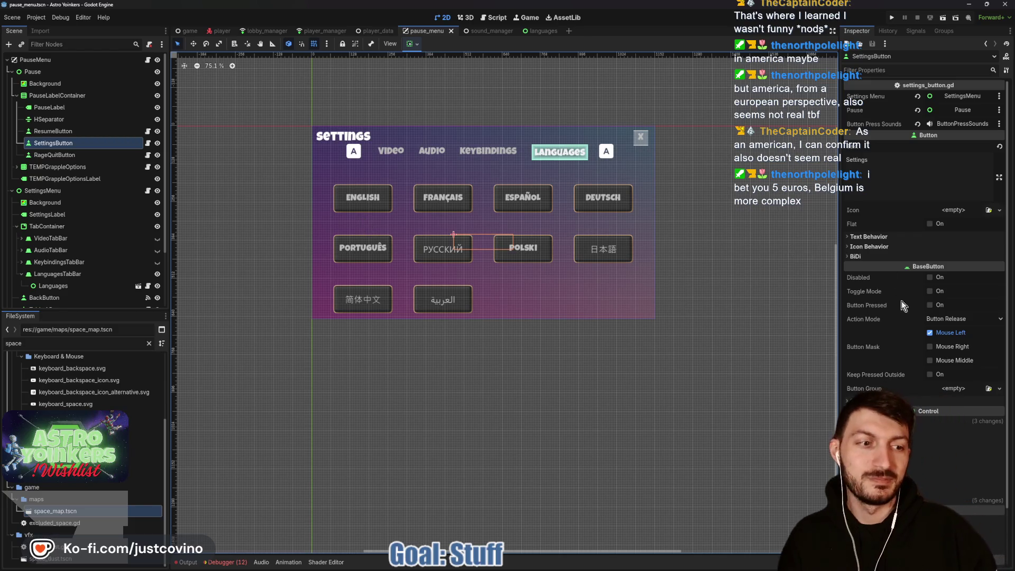
- Review SettingsButton's Theme Overrides styles, then select en_US in the languages scene
click(867, 500)
scroll(870, 476, down, 3)
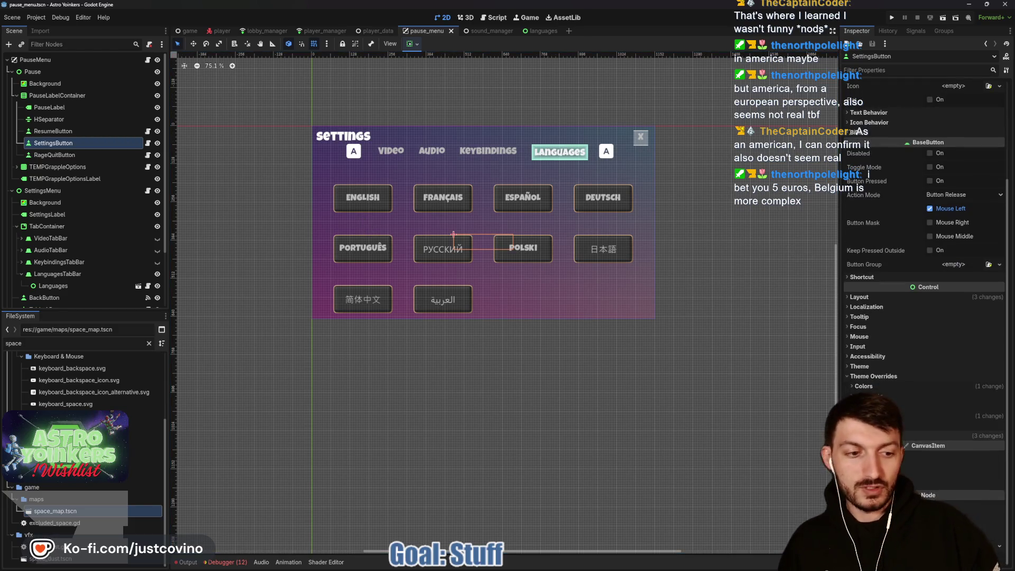
click(871, 436)
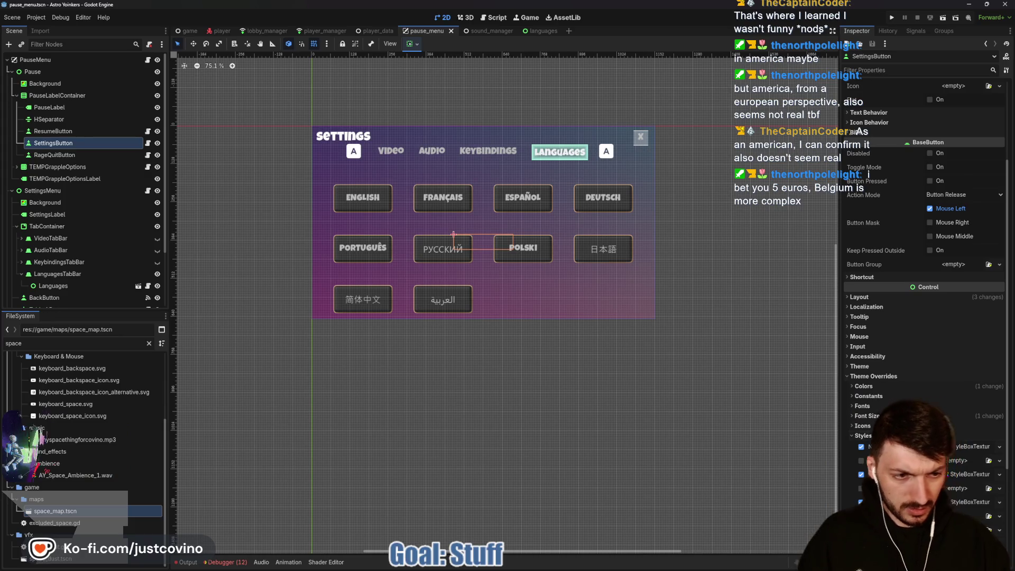
click(954, 447)
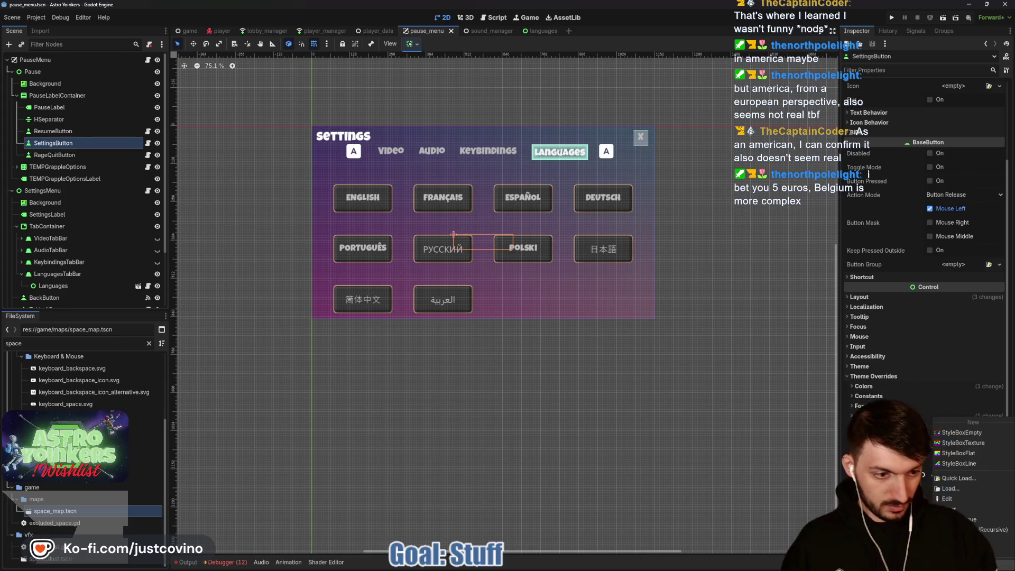
click(687, 301)
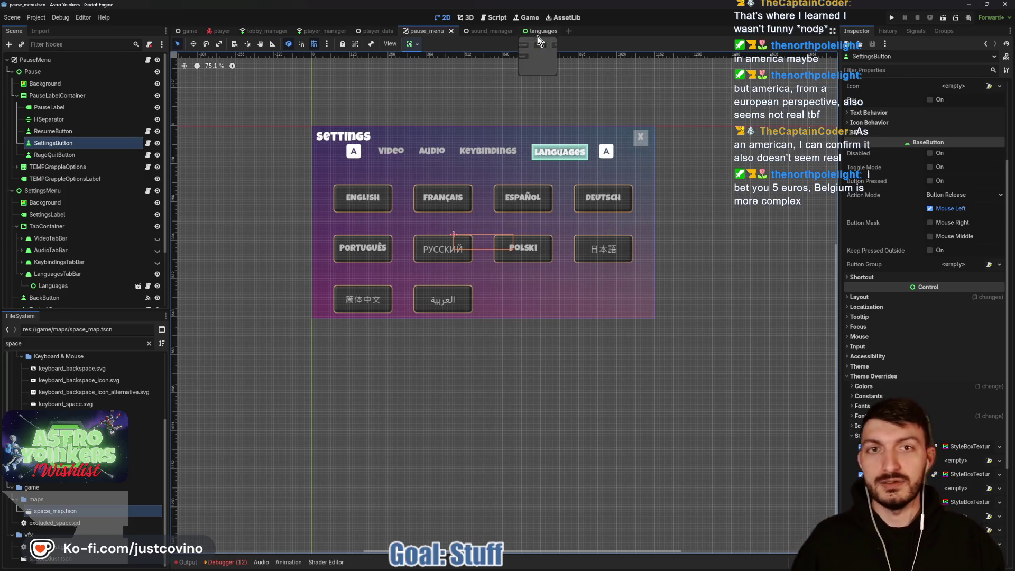
click(532, 32)
click(37, 83)
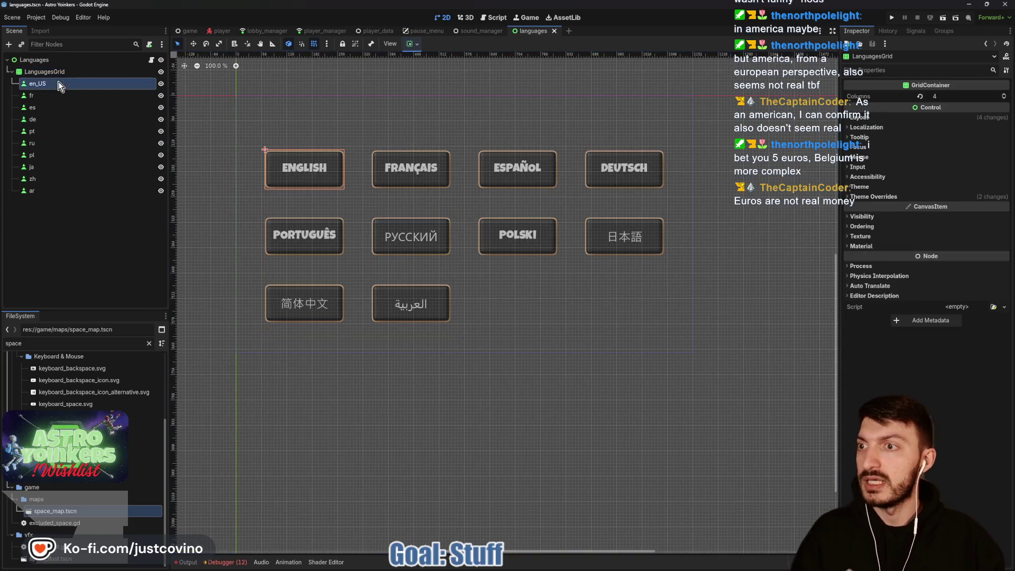
- Select all ten language buttons and assign them a StyleBoxTexture style override
shift+click(53, 193)
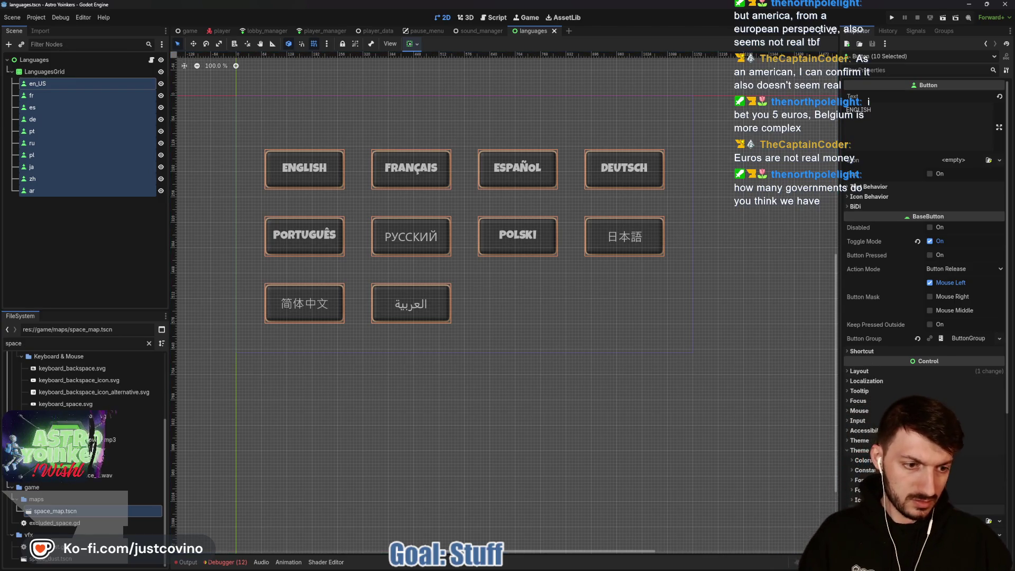
scroll(946, 340, down, 5)
click(946, 341)
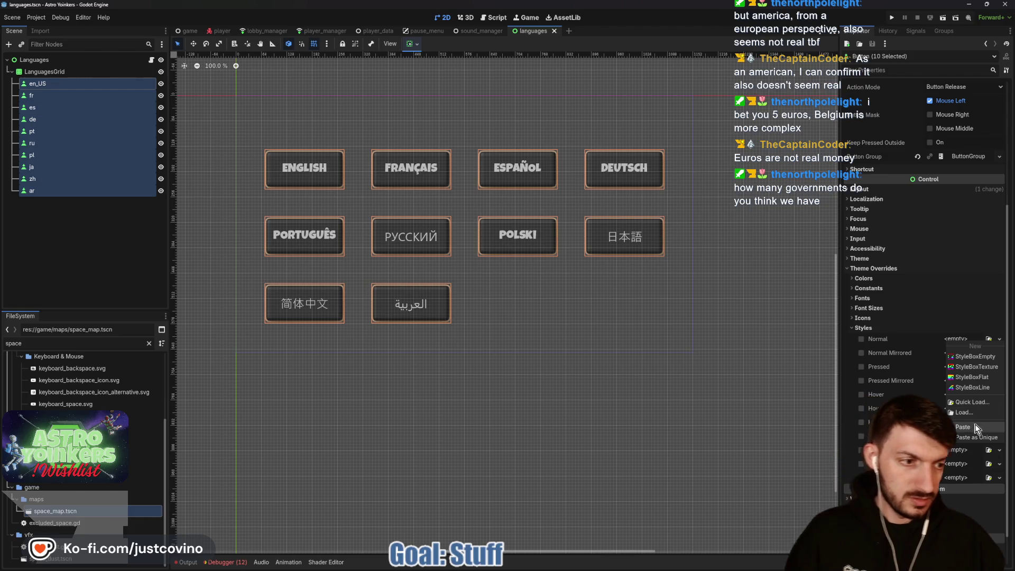
click(964, 390)
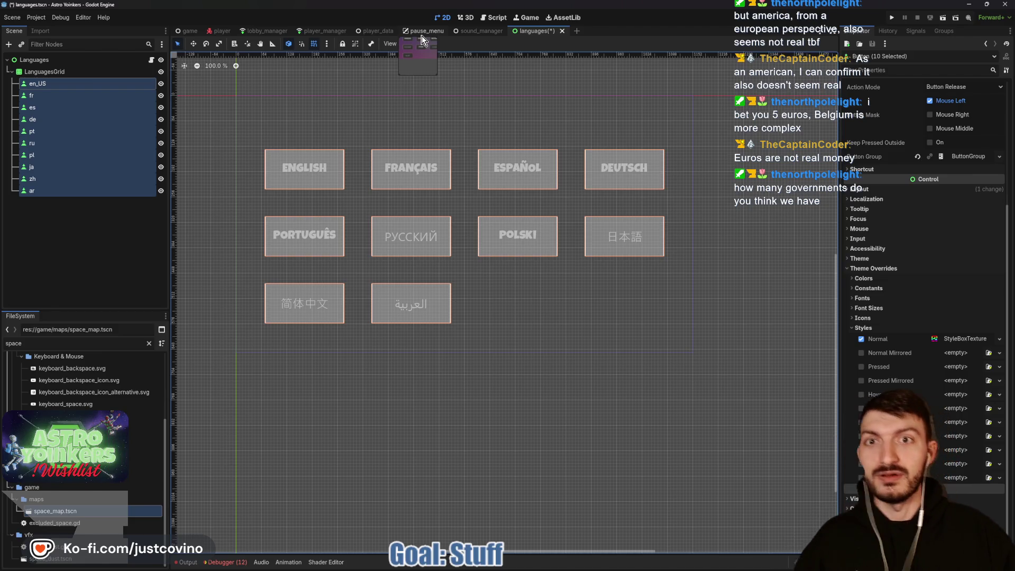
- Copy the pause menu's Pressed style, apply it as the buttons' Pressed texture, and save
click(417, 31)
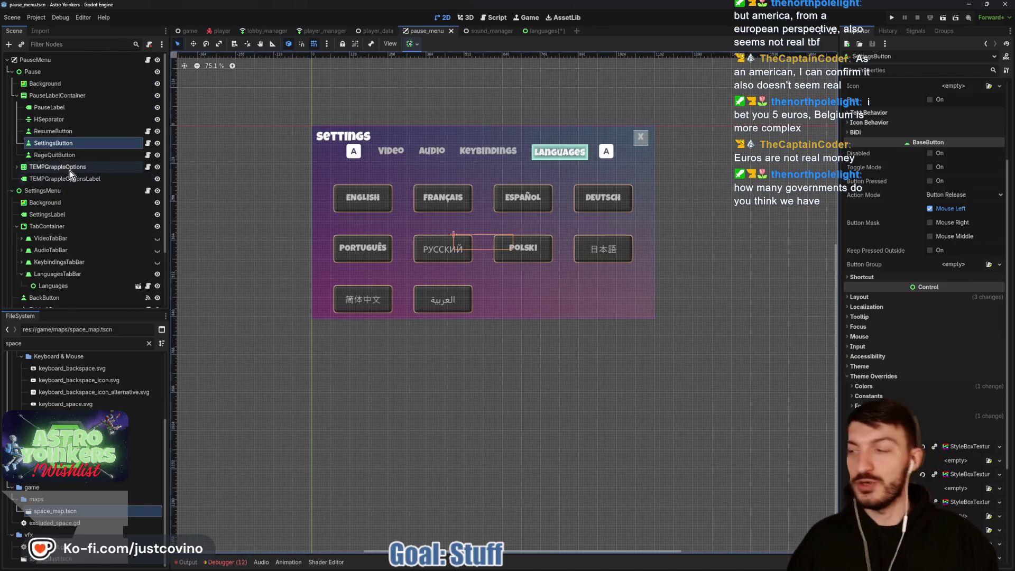
scroll(940, 312, down, 5)
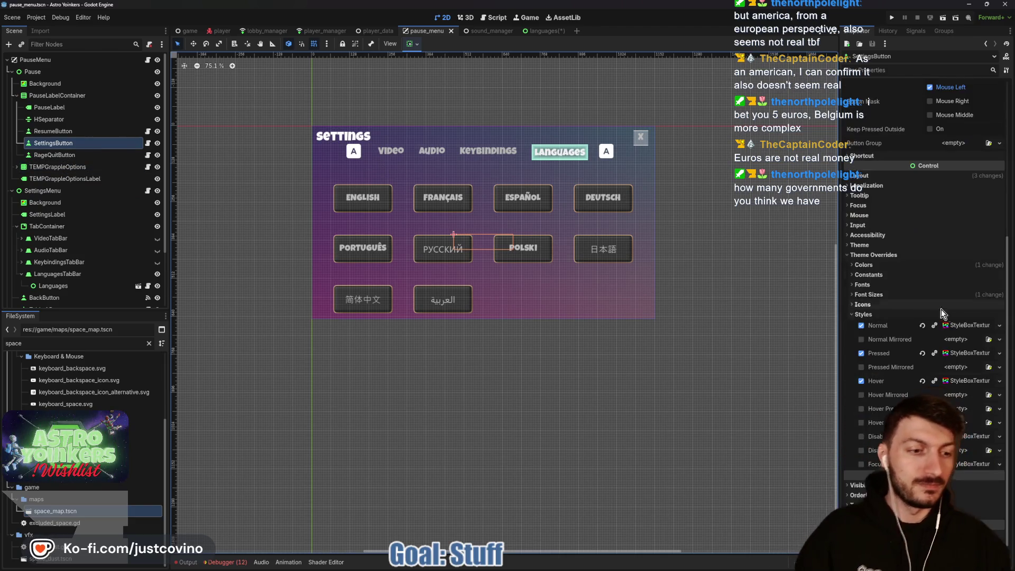
right_click(953, 353)
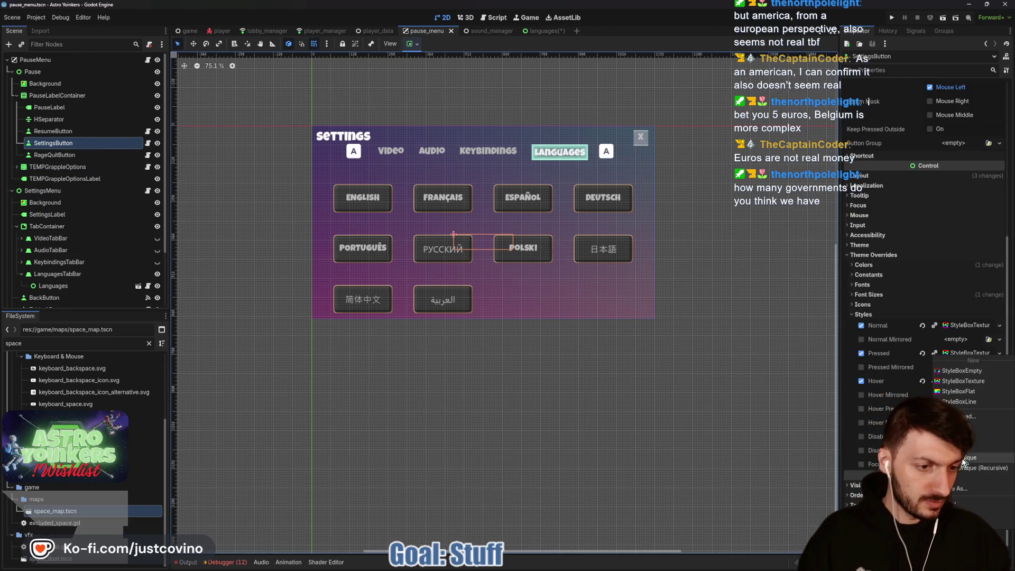
click(962, 459)
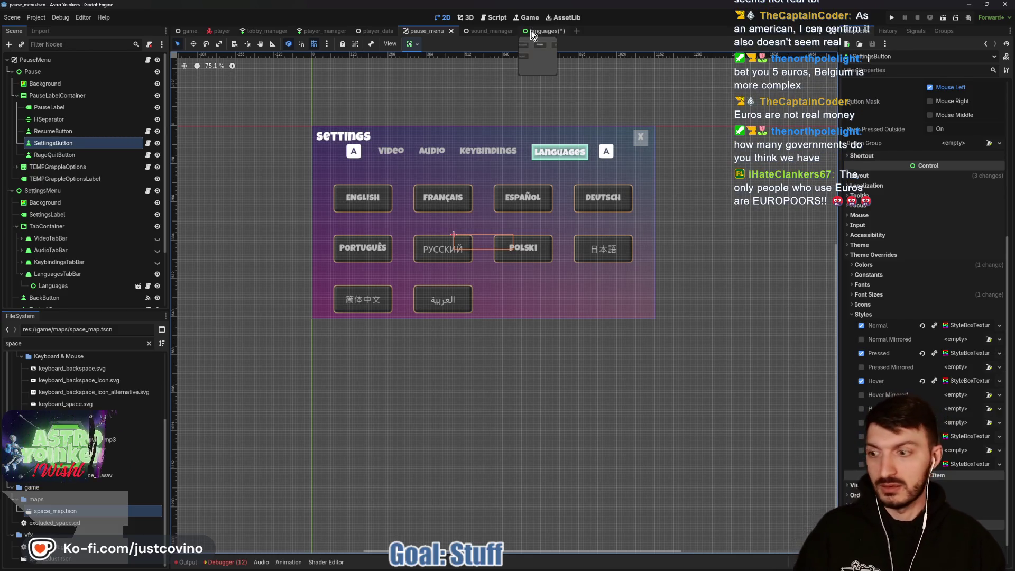
click(532, 32)
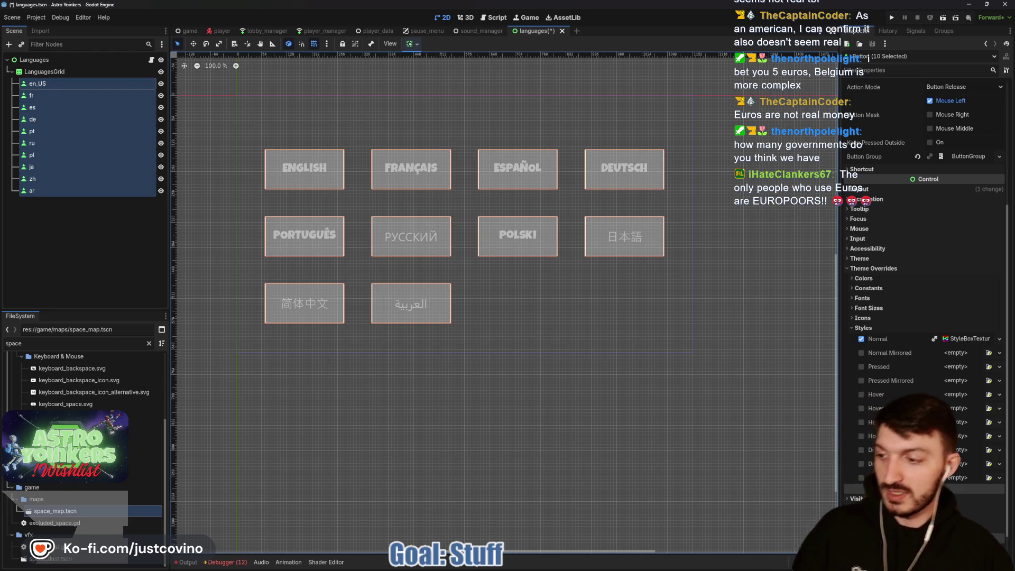
click(952, 370)
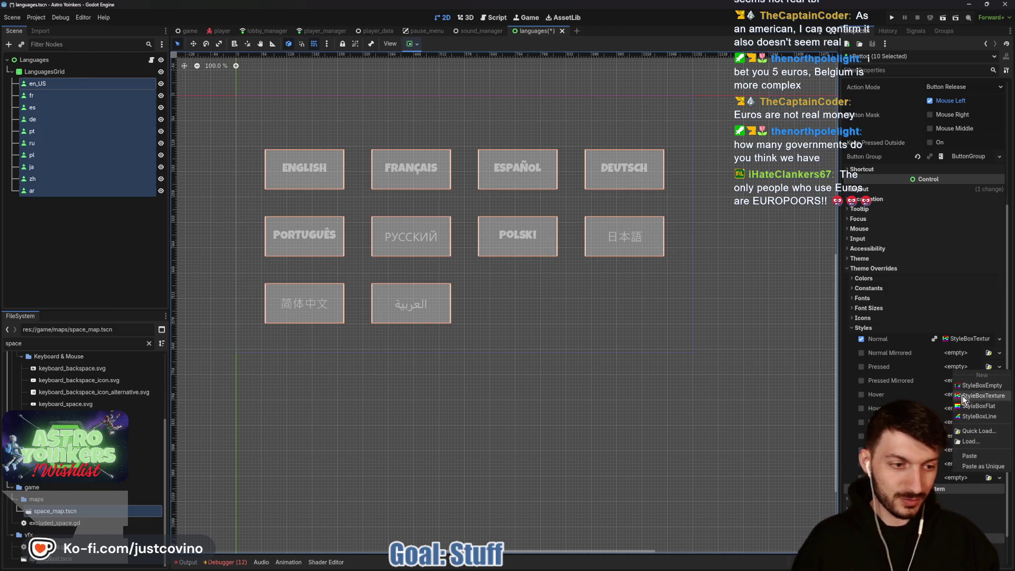
click(975, 456)
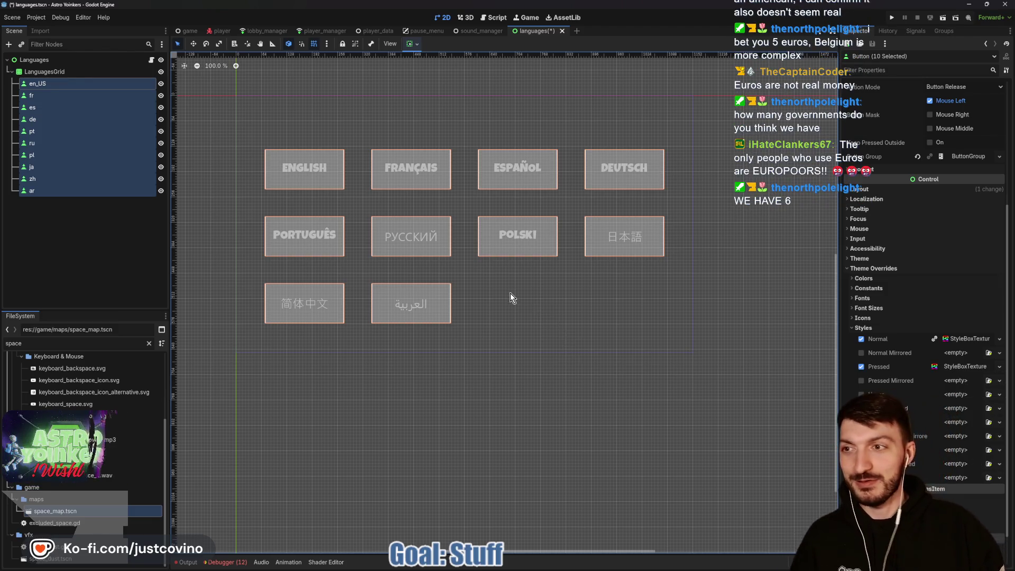
key(ctrl+s)
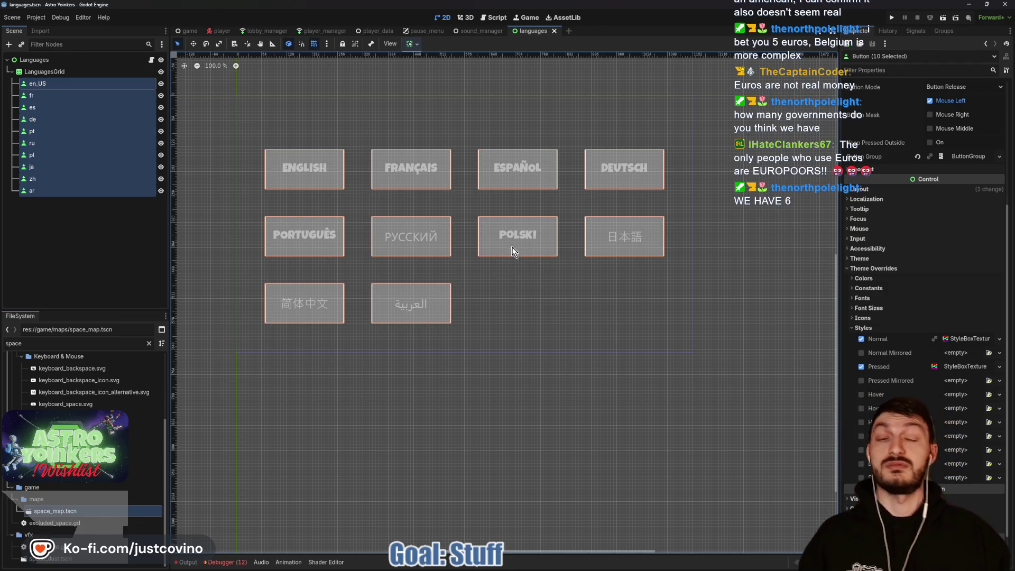
- Apply the copied texture as the buttons' Hover style, save, and return to pause_menu
click(423, 31)
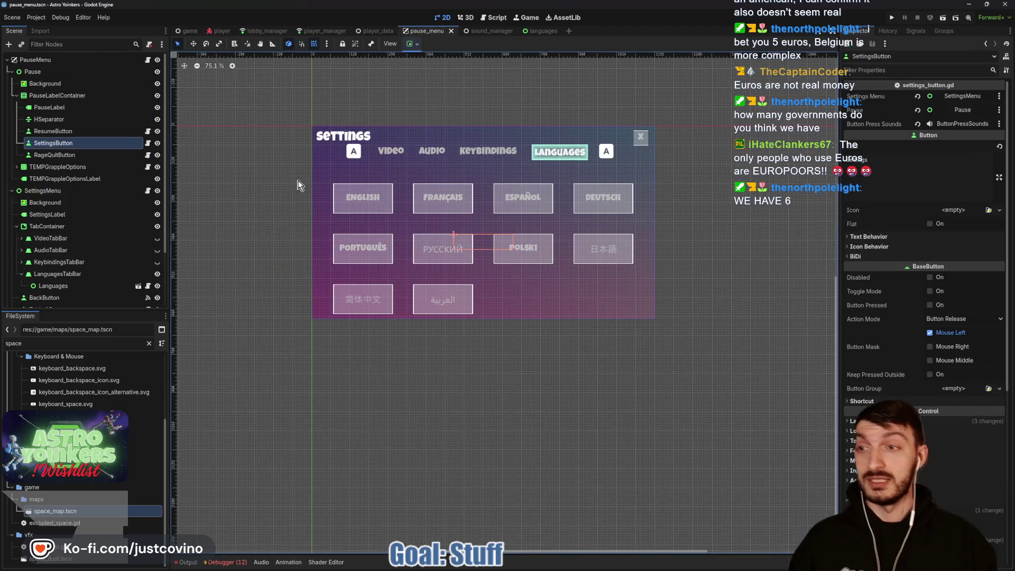
scroll(867, 328, down, 4)
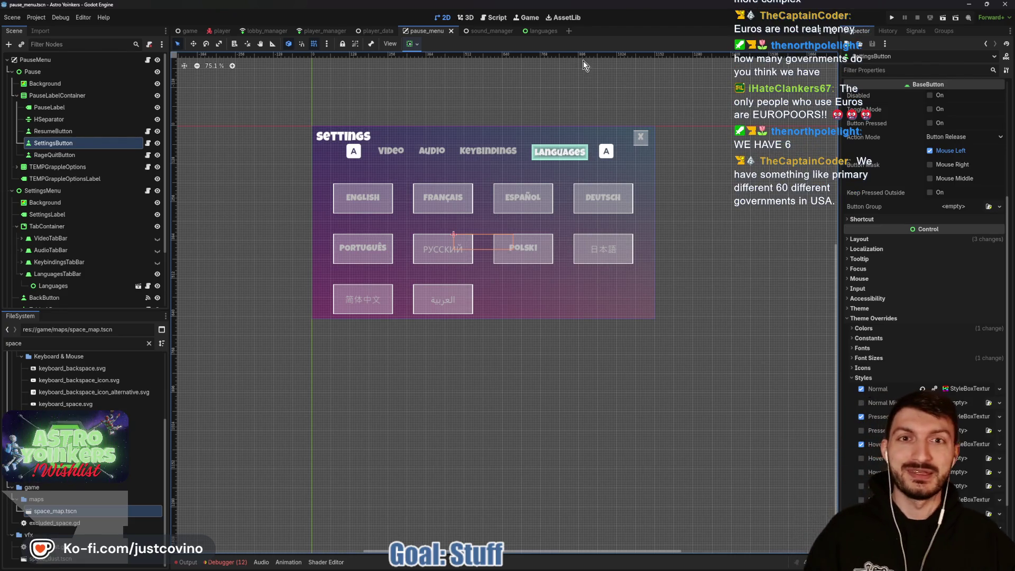
click(542, 31)
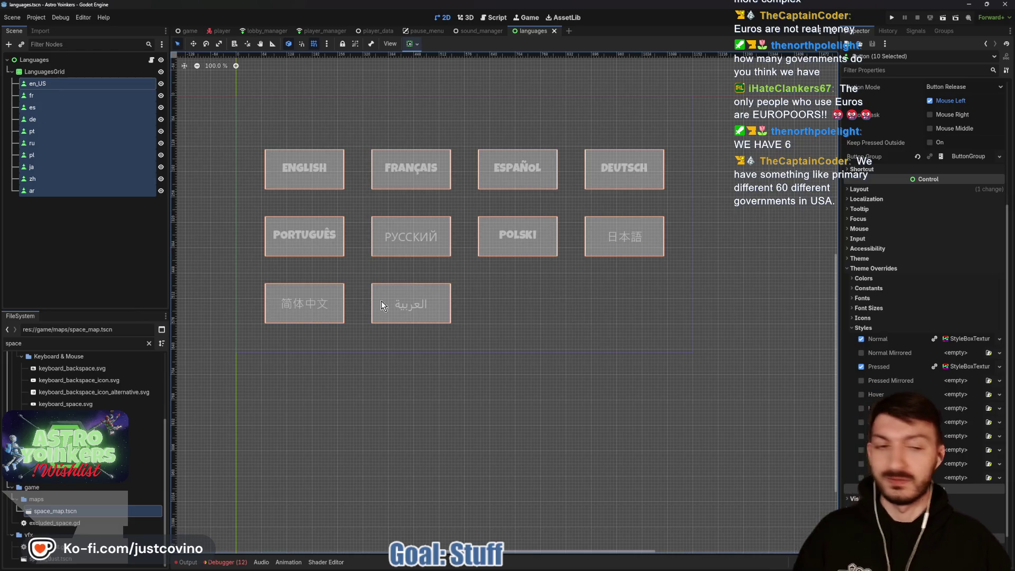
click(946, 395)
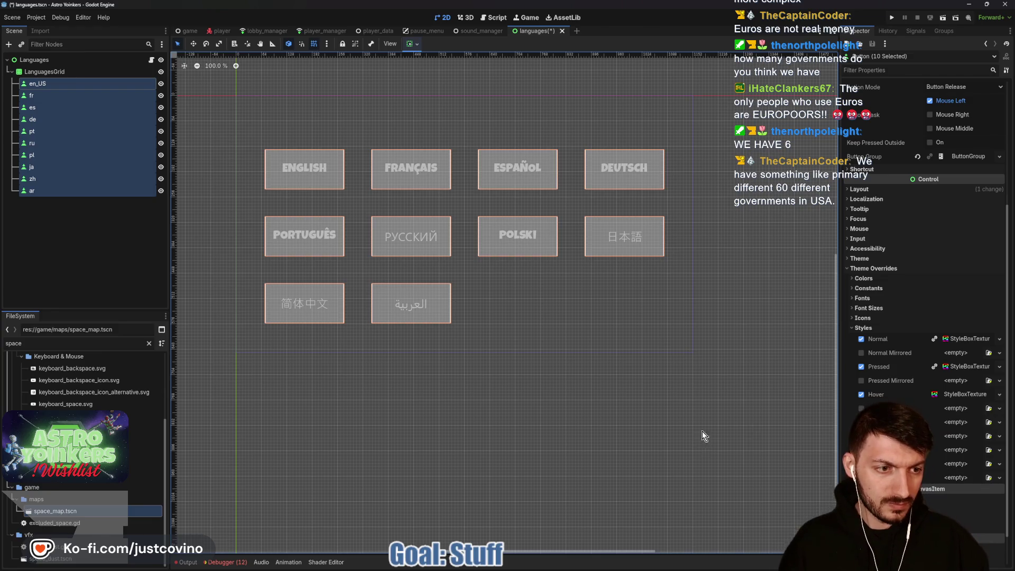
key(ctrl+s)
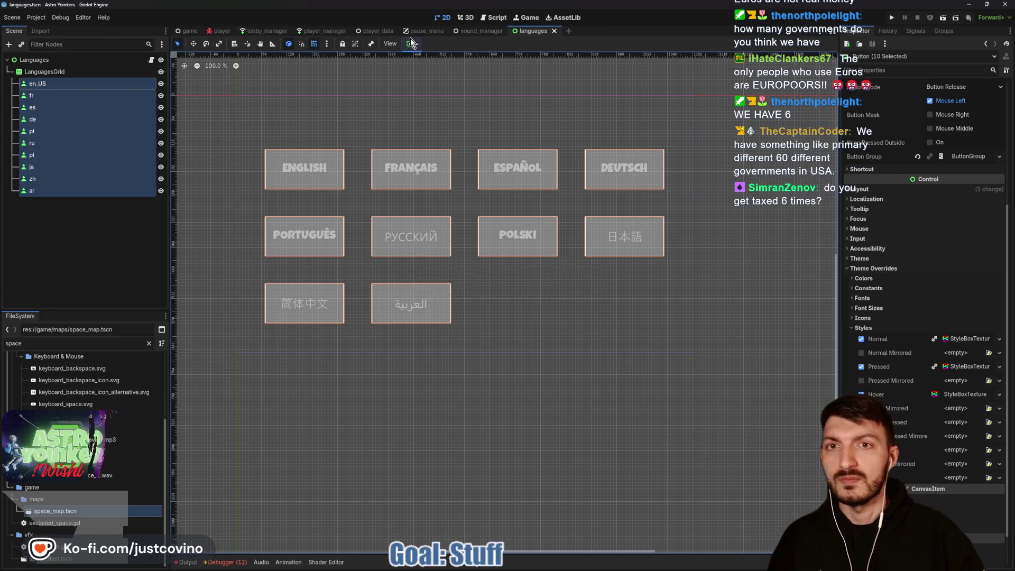
click(412, 30)
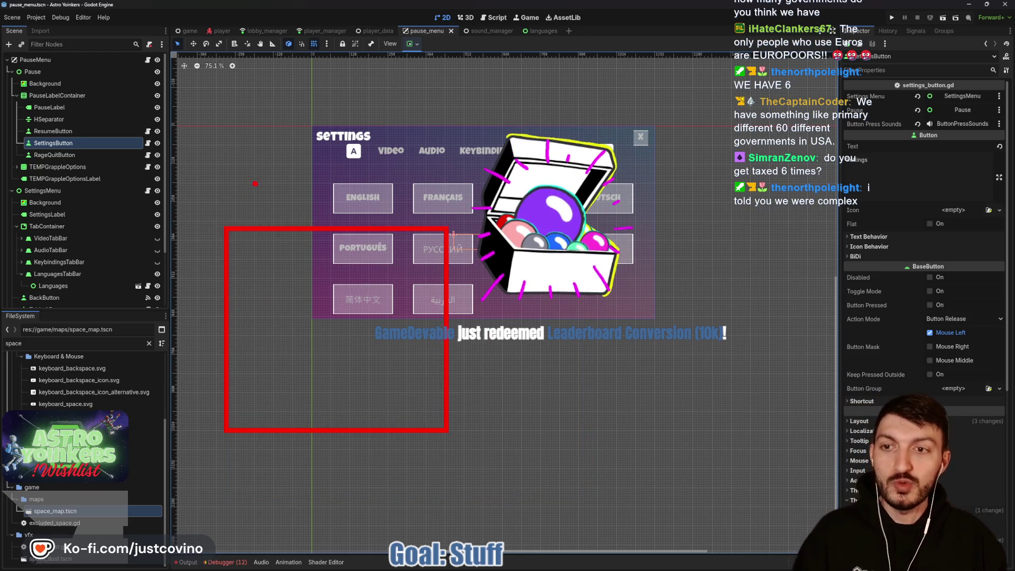
- Try several drags on the pause_menu canvas, undo and redo them, then clear the selection
drag(299, 201, 318, 201)
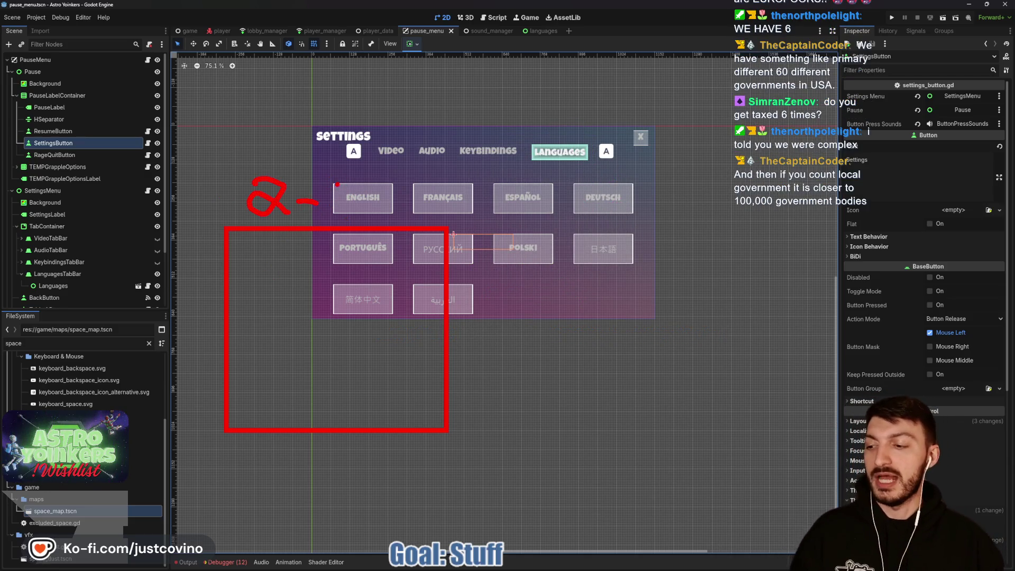
mouse_move(355, 173)
mouse_down()
mouse_move(358, 210)
mouse_move(399, 186)
mouse_up()
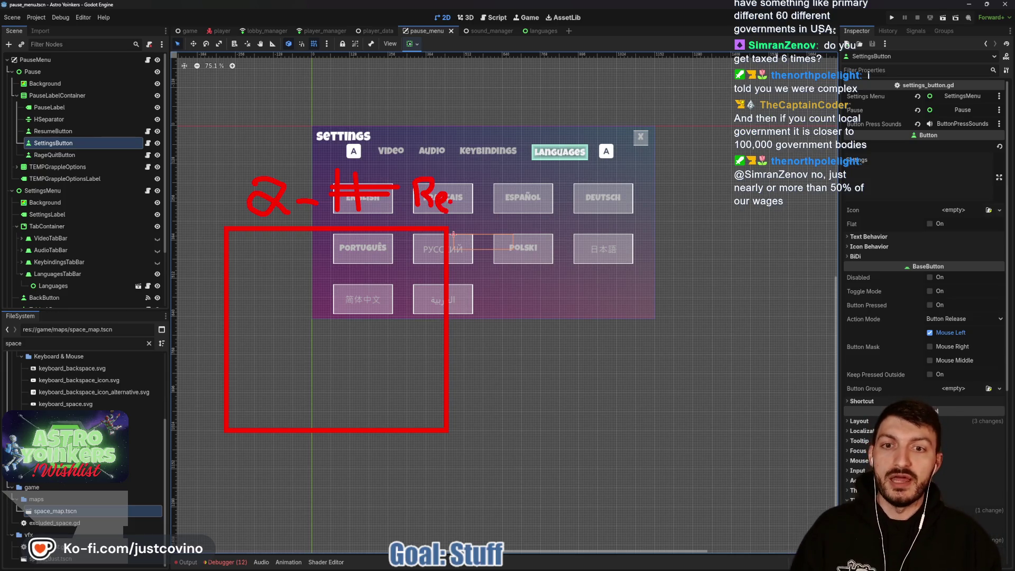
drag(447, 191, 455, 209)
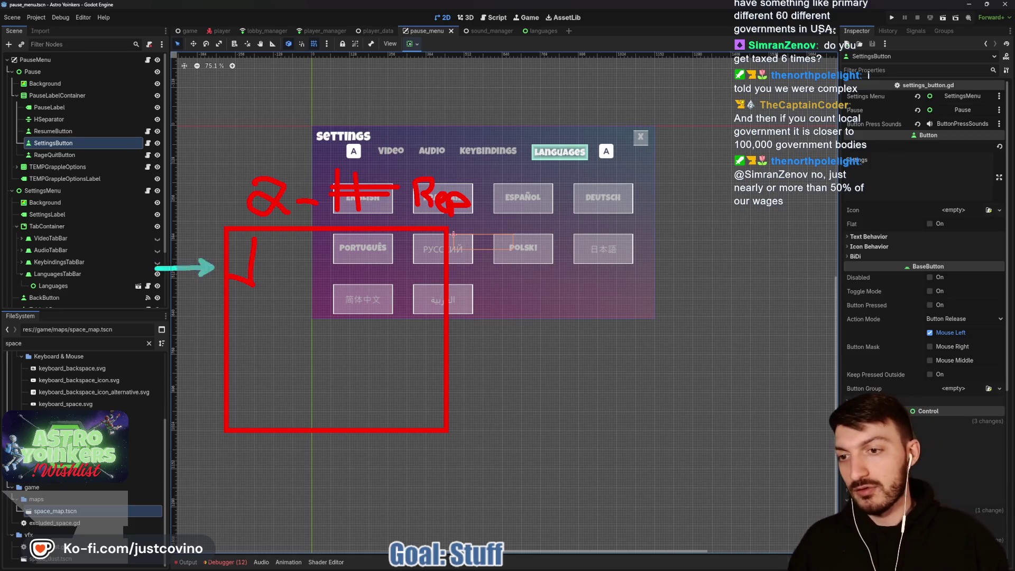
key(ctrl+z)
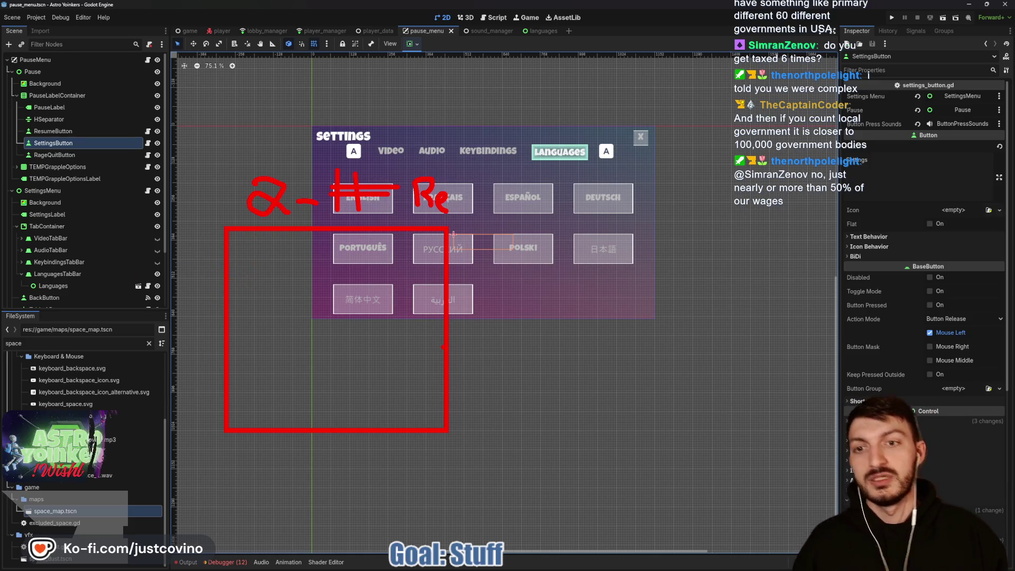
key(ctrl+z)
key(ctrl+z)
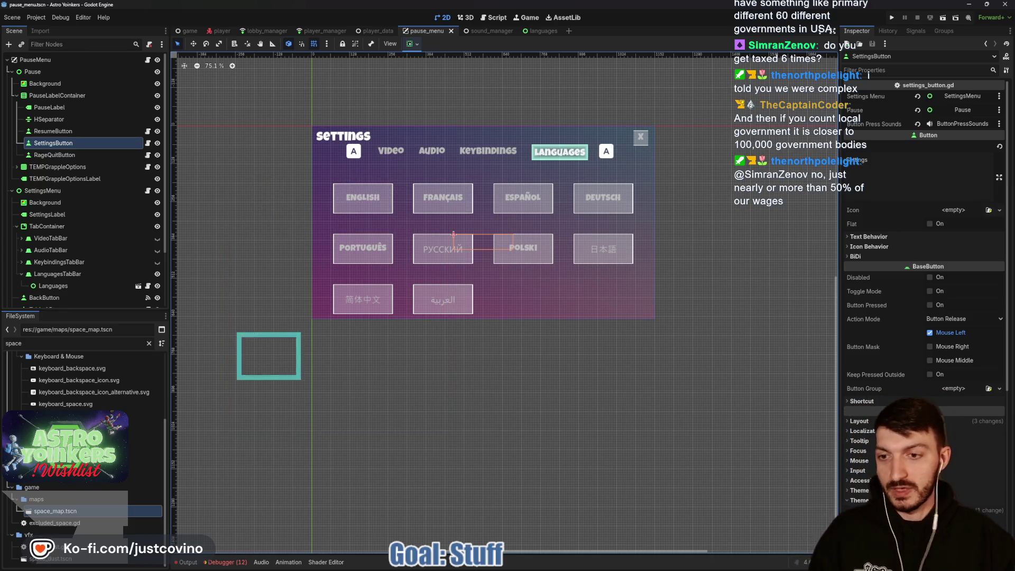
key(ctrl+y)
key(ctrl+y)
drag(179, 266, 422, 463)
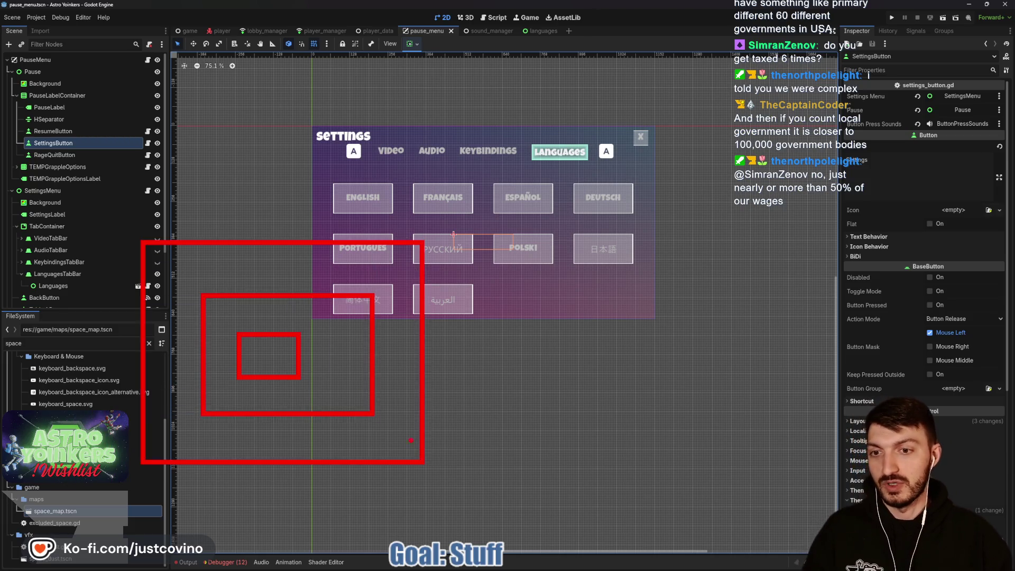
drag(70, 171, 529, 496)
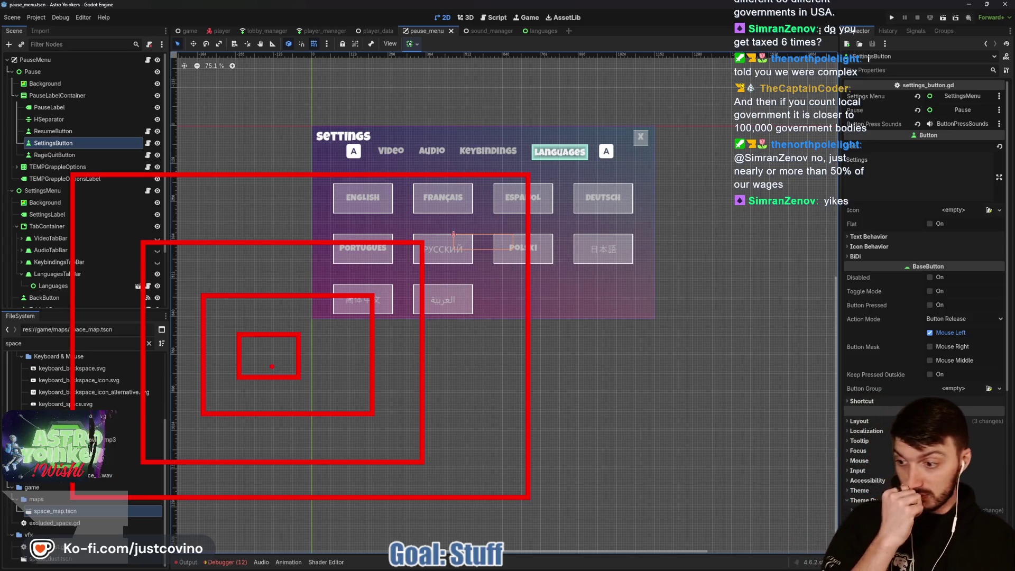
key(Escape)
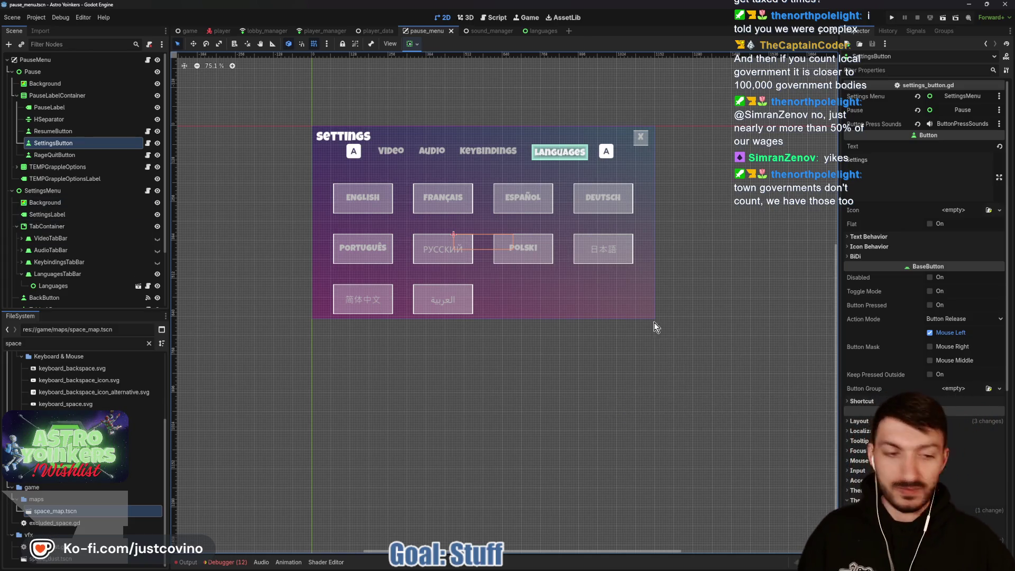
scroll(929, 446, down, 2)
click(928, 447)
scroll(928, 447, down, 3)
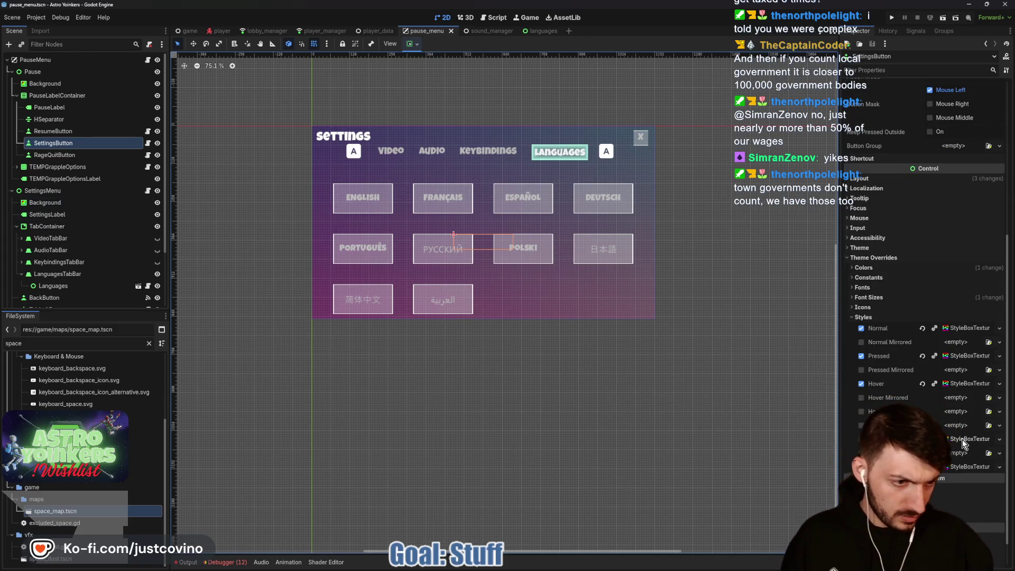
click(959, 467)
click(959, 468)
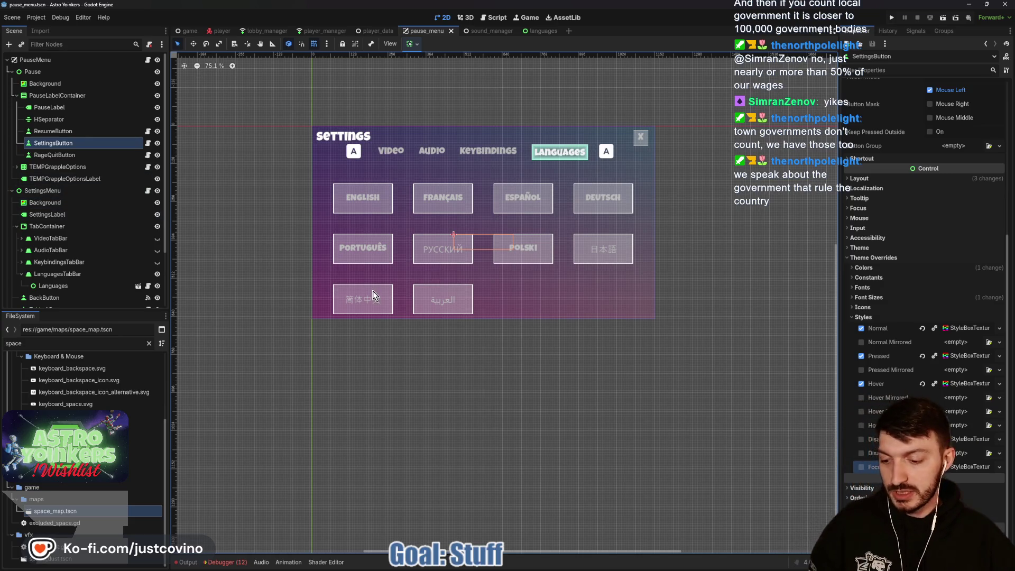
mouse_move(275, 265)
mouse_down()
mouse_move(453, 414)
mouse_move(456, 350)
mouse_up()
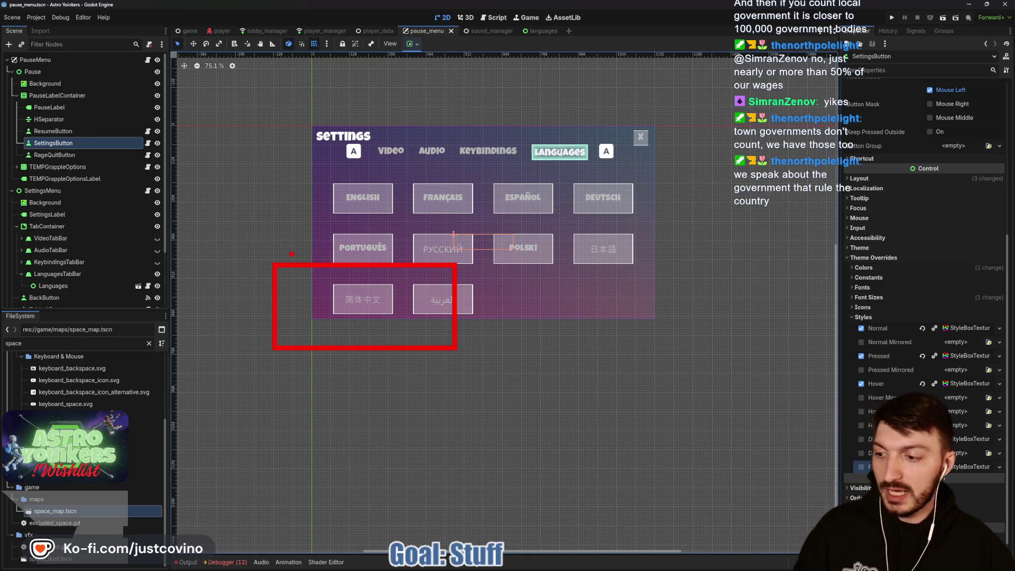
mouse_move(283, 154)
mouse_down()
mouse_move(600, 413)
mouse_move(627, 421)
mouse_up()
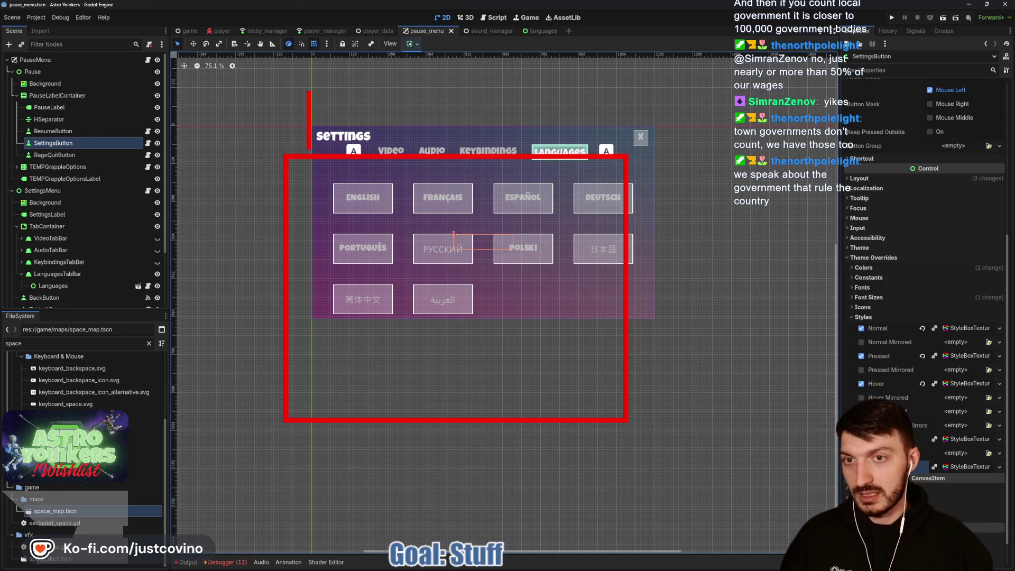
text(USA)
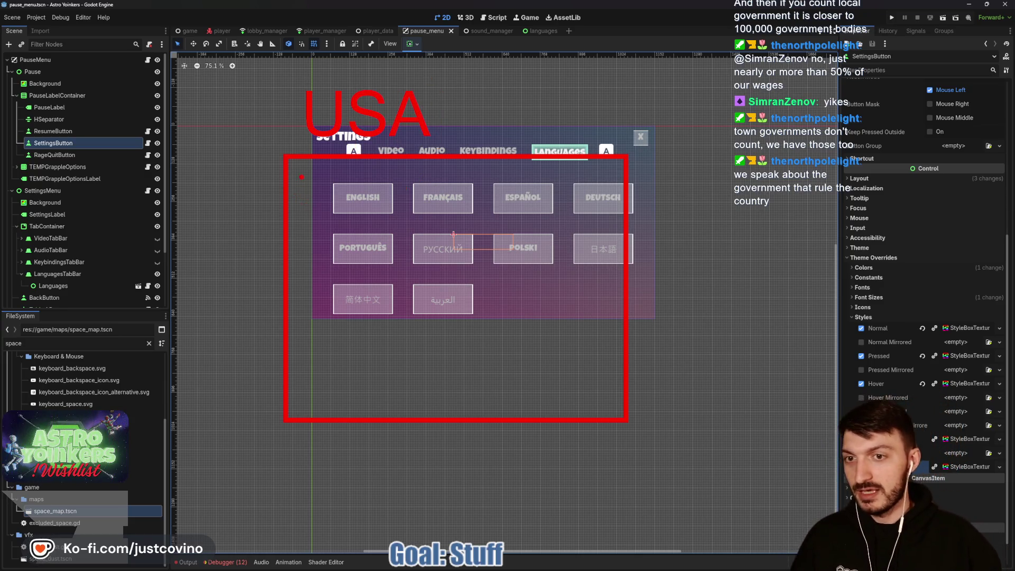
drag(314, 199, 335, 216)
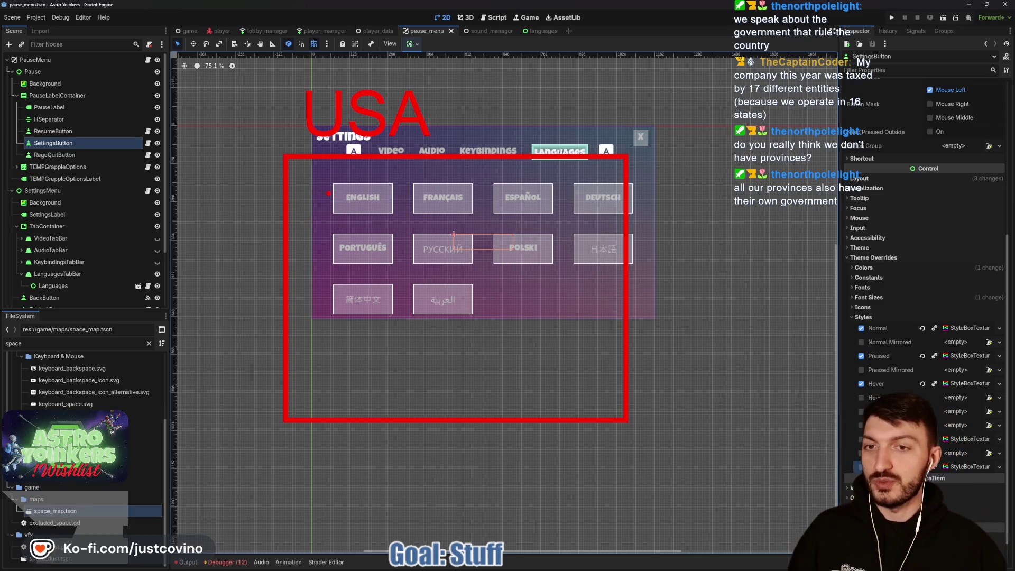
drag(302, 178, 384, 237)
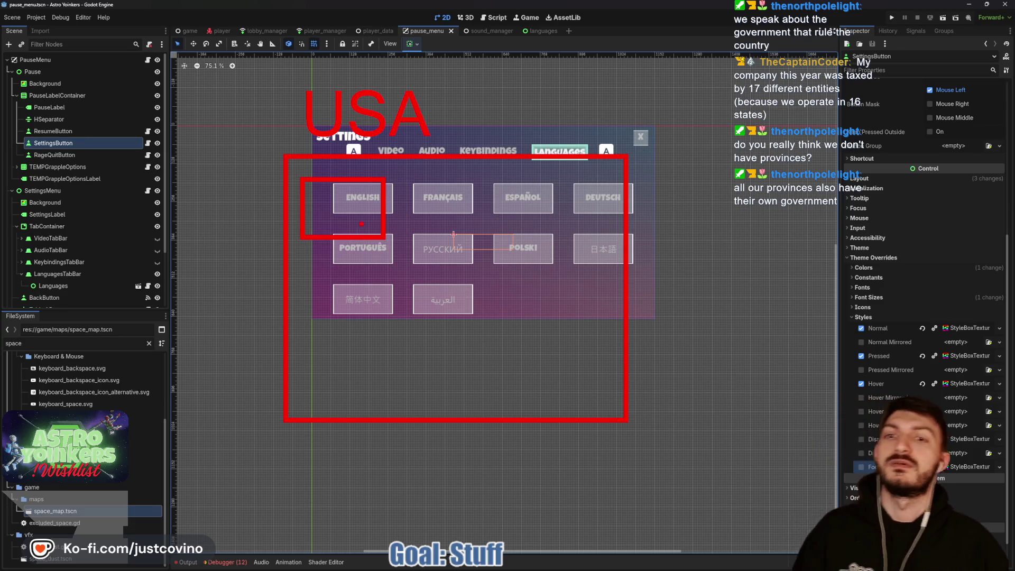
key(Escape)
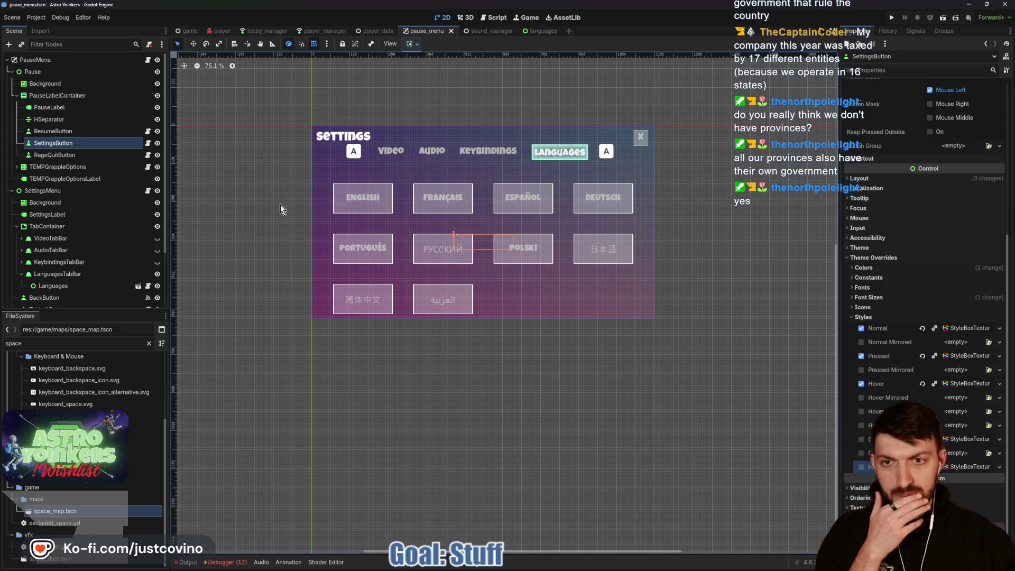
- Open languages_menu.gd, run the project, and stop it after the null options_parent error
click(148, 286)
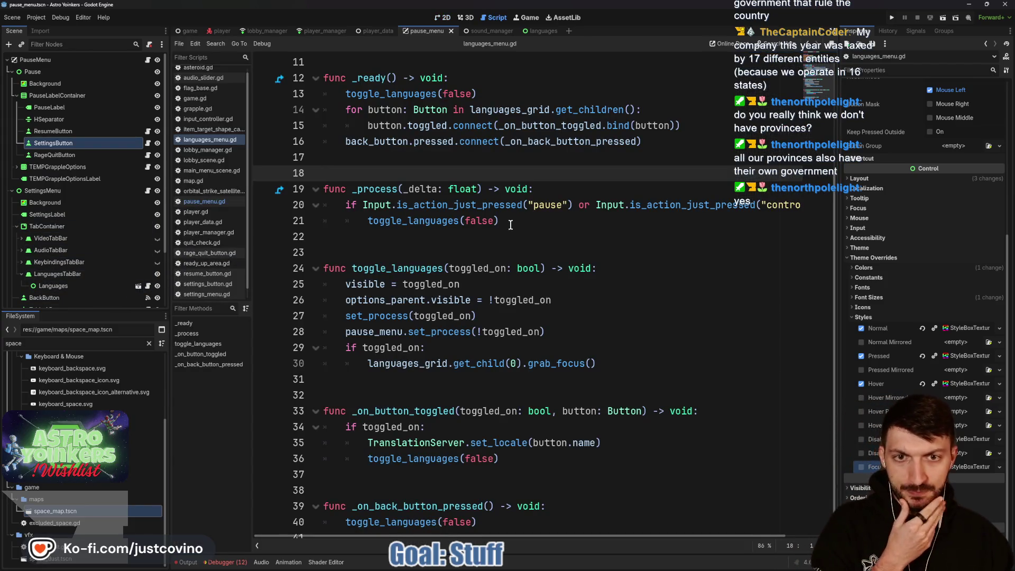
scroll(482, 207, up, 3)
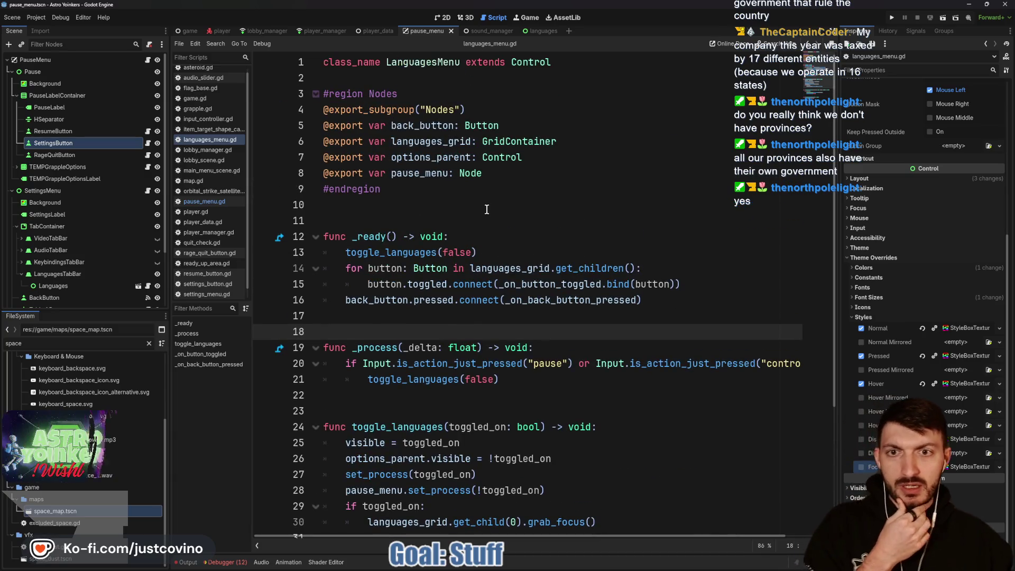
scroll(483, 208, down, 1)
scroll(482, 208, down, 2)
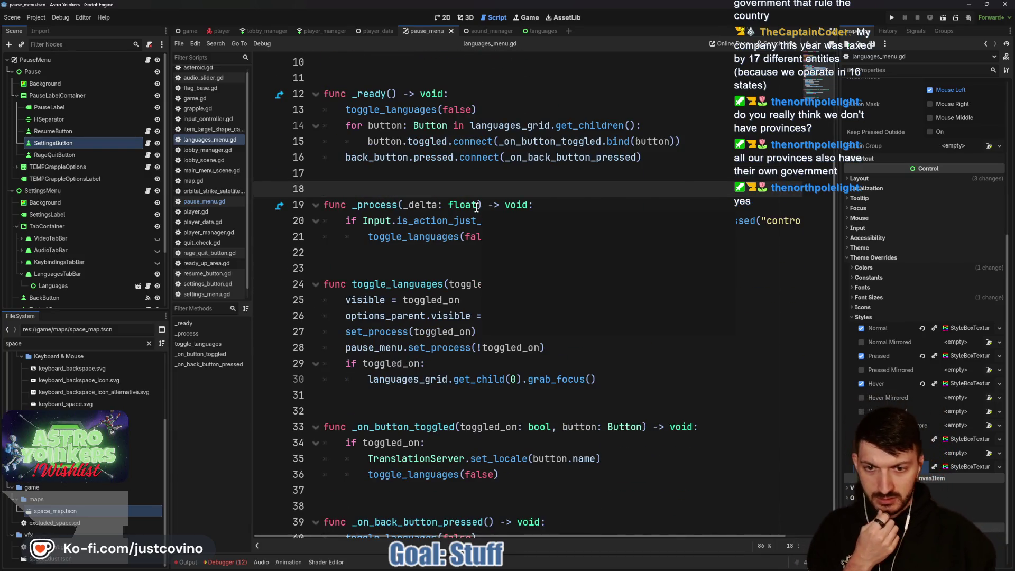
scroll(483, 209, down, 1)
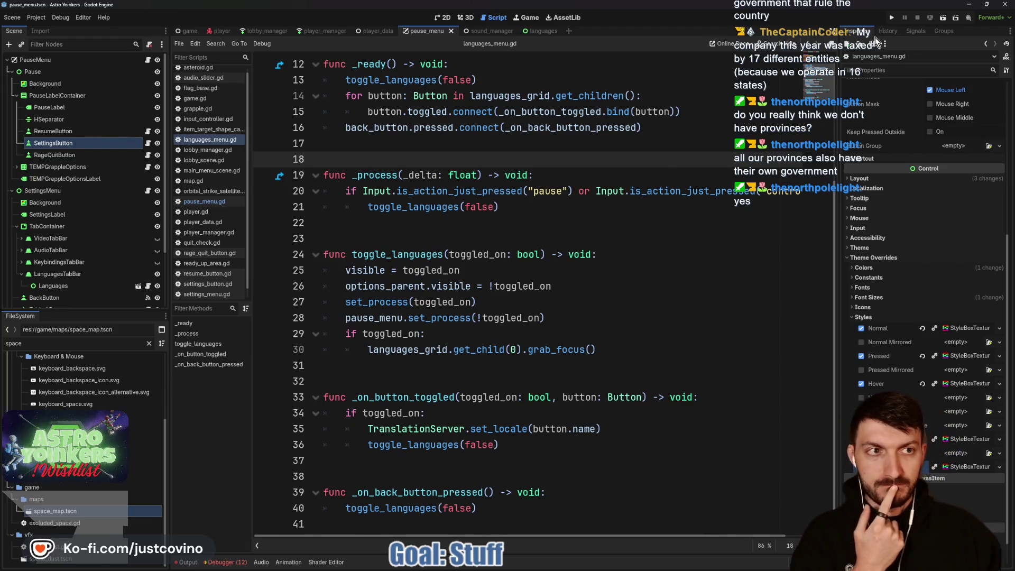
click(890, 18)
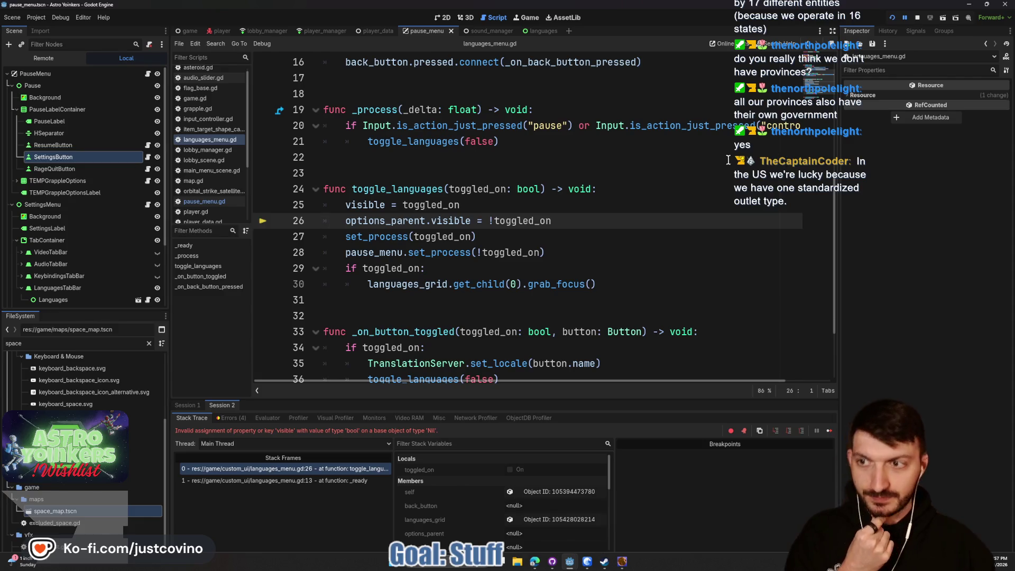
click(918, 18)
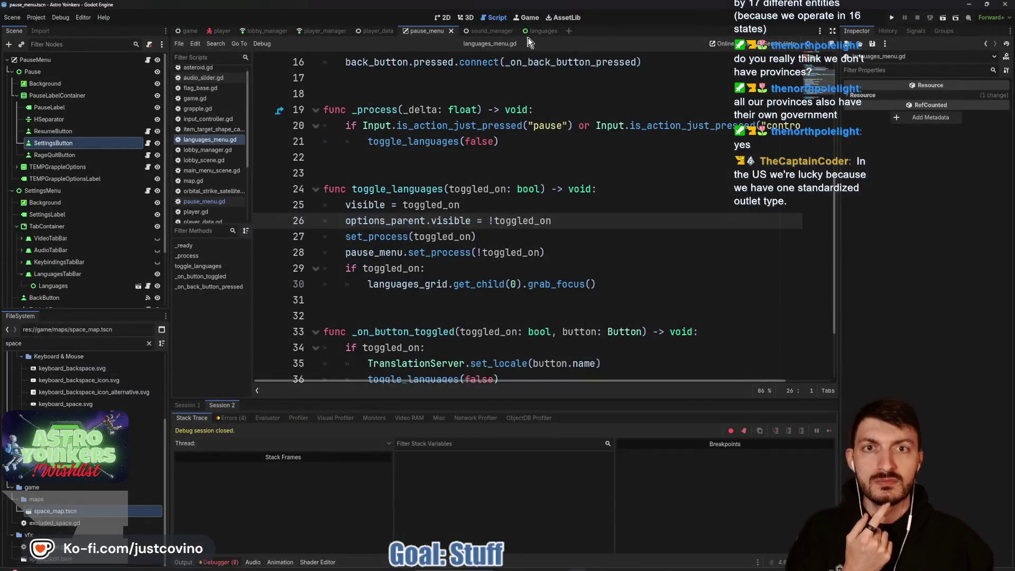
- In the languages scene, delete the back_button export line and its connect line, then save the script
click(531, 31)
click(66, 61)
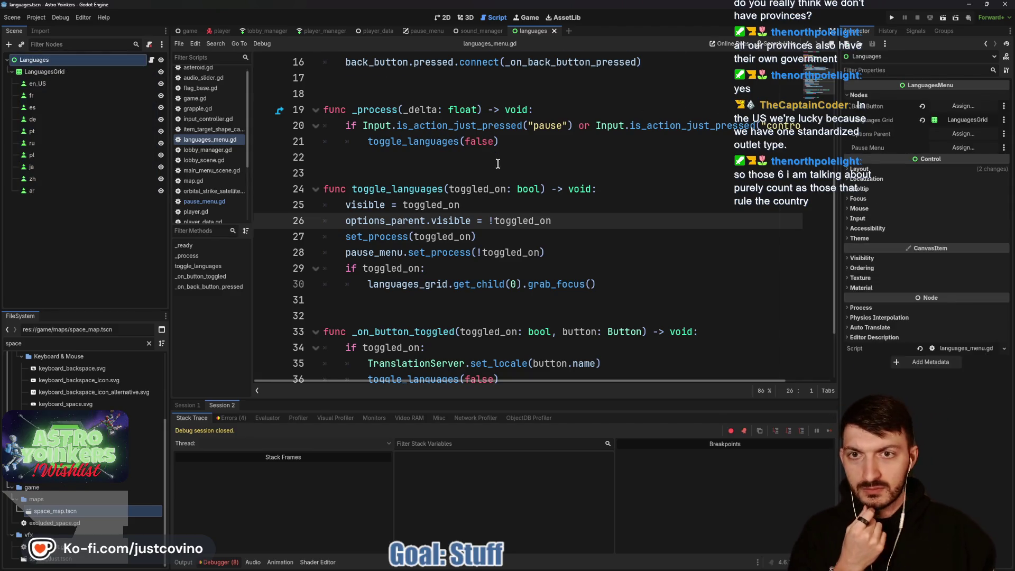
scroll(497, 164, up, 5)
drag(508, 129, 313, 131)
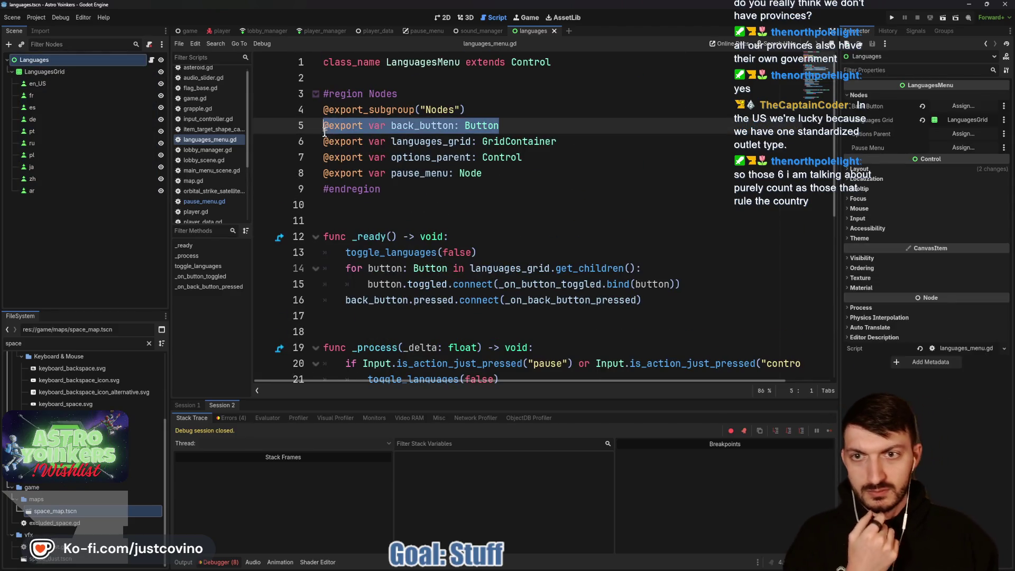
key(BackSpace)
key(BackSpace)
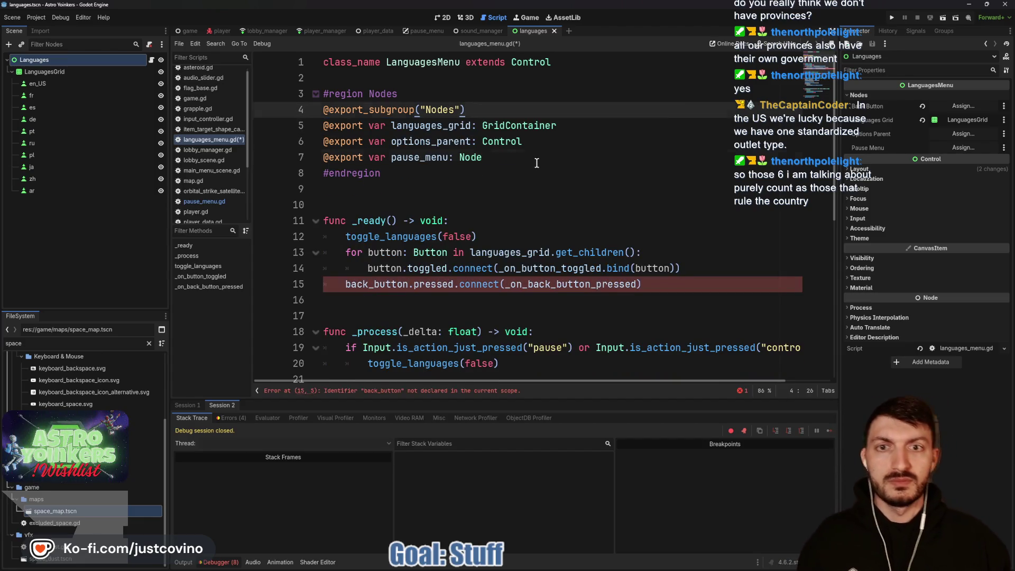
mouse_move(642, 290)
mouse_down()
mouse_move(655, 289)
mouse_move(313, 289)
mouse_up()
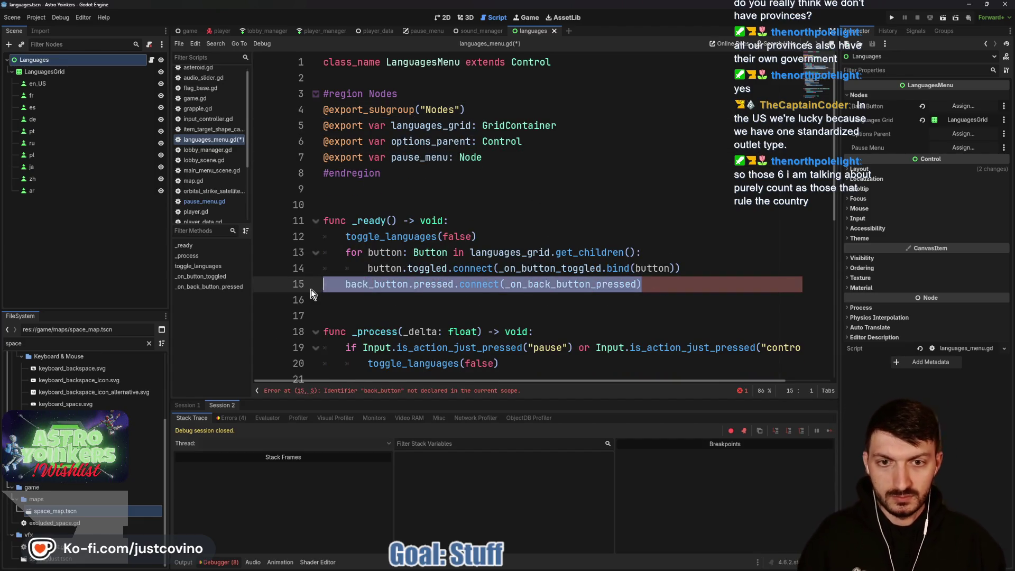
key(BackSpace)
key(BackSpace)
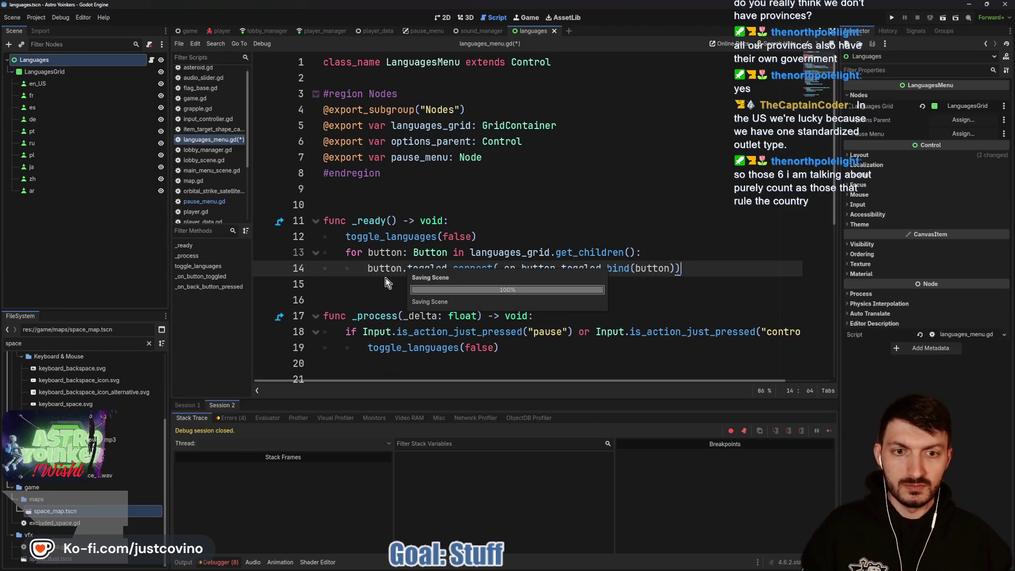
key(ctrl+s)
- Select the Languages node in the pause_menu scene and bring languages_menu.gd back into the editor
mouse_move(445, 260)
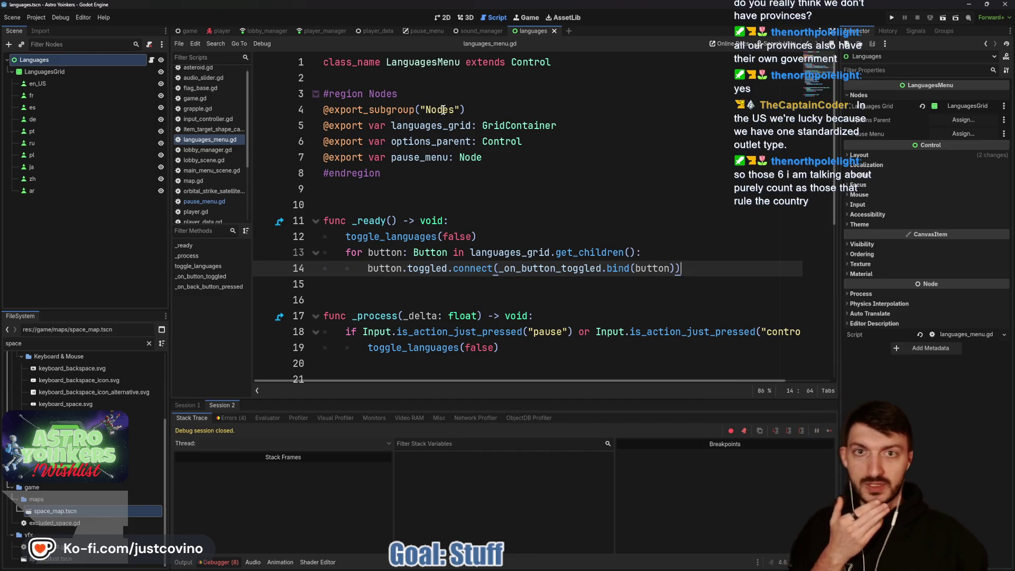
click(430, 32)
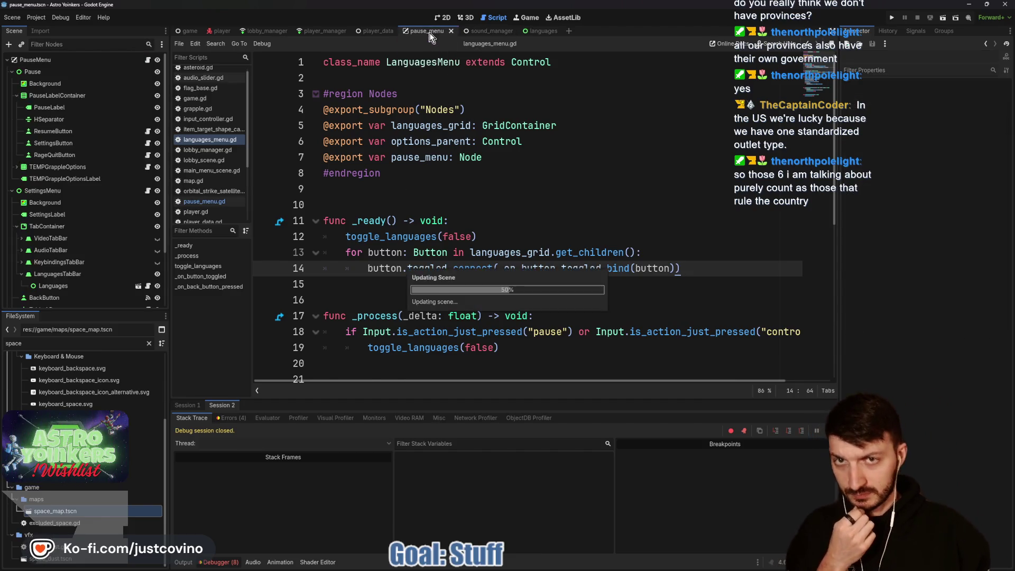
scroll(71, 236, down, 3)
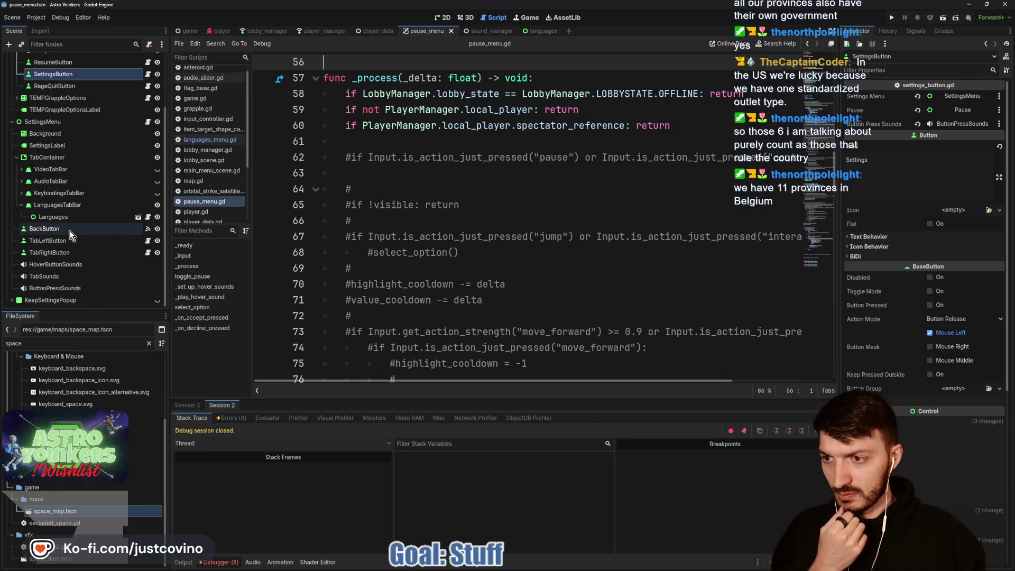
click(58, 217)
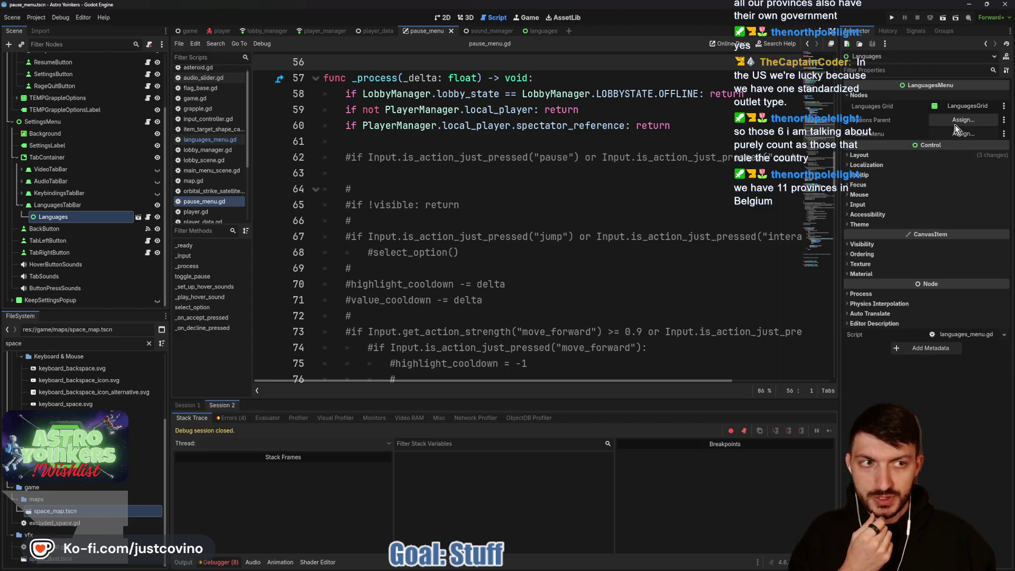
click(147, 216)
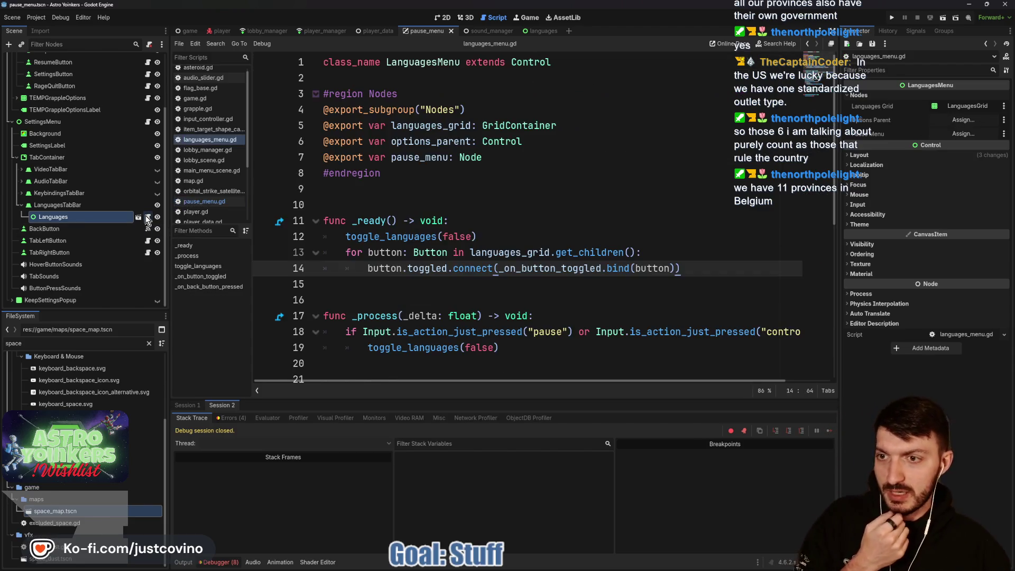
- Search for options_parent, delete its visibility line and its line 6 export, then save
double_click(424, 140)
key(ctrl+f)
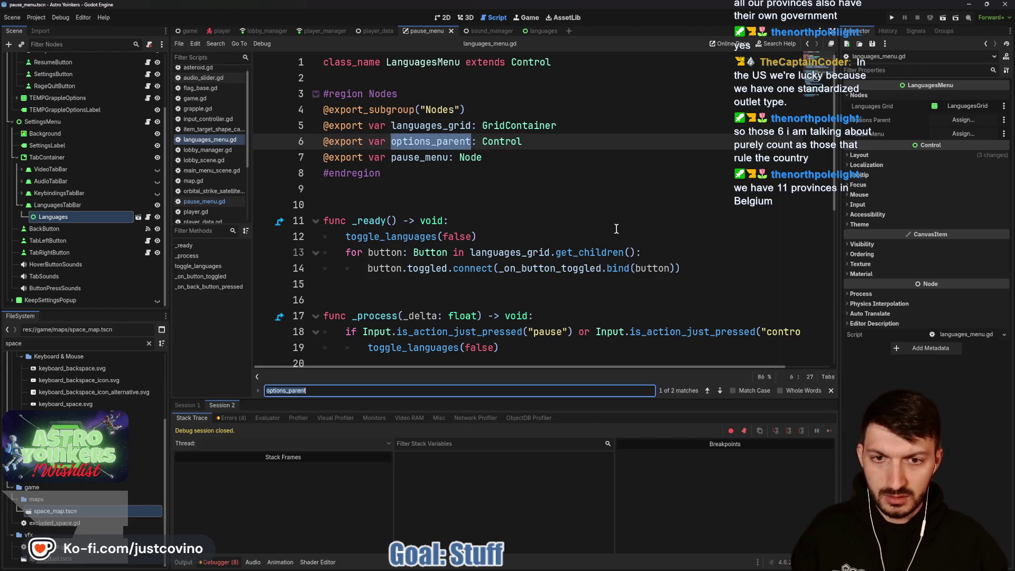
click(719, 390)
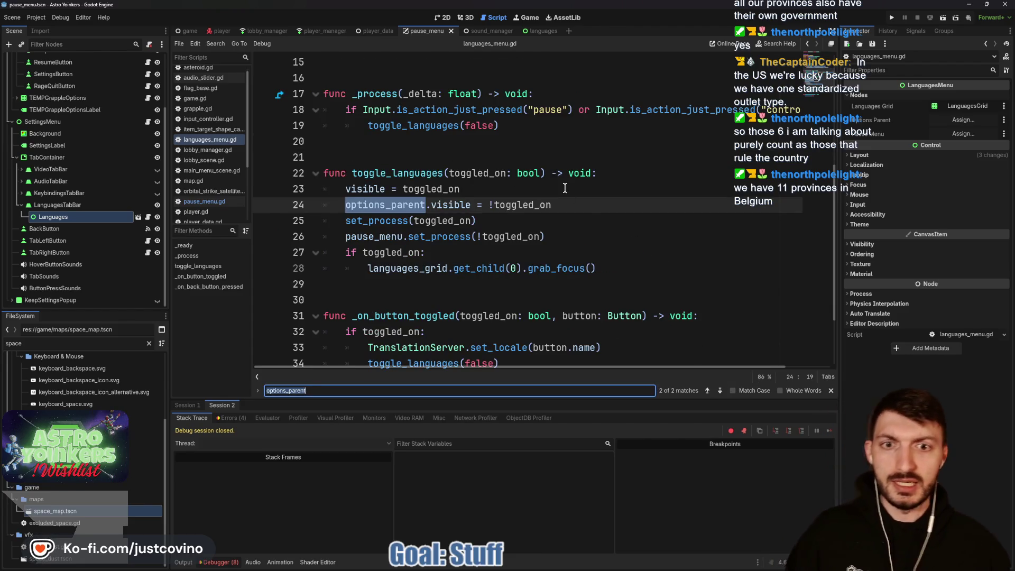
drag(572, 204, 303, 204)
key(BackSpace)
key(BackSpace)
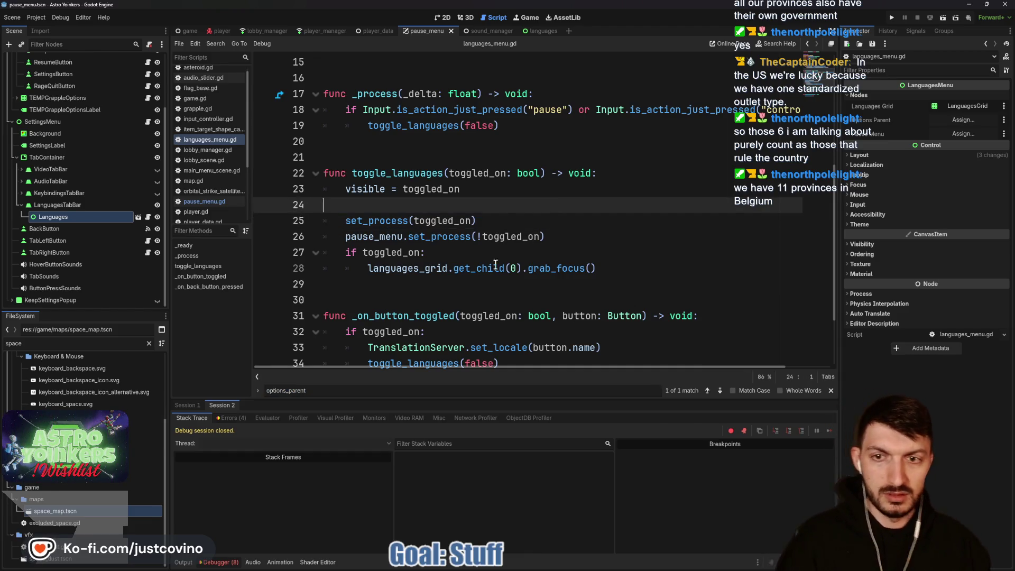
click(707, 390)
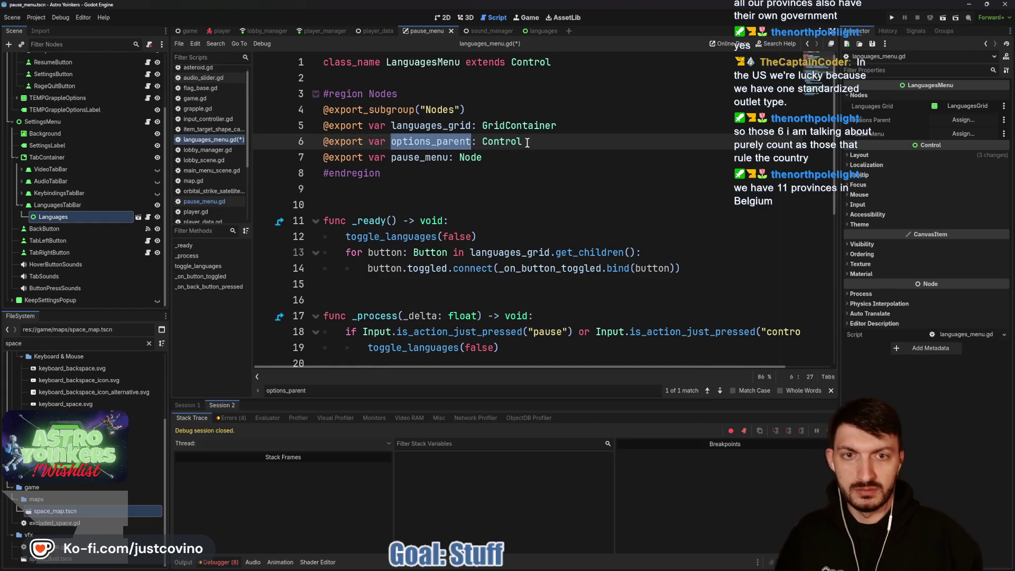
drag(526, 143, 272, 144)
key(BackSpace)
key(BackSpace)
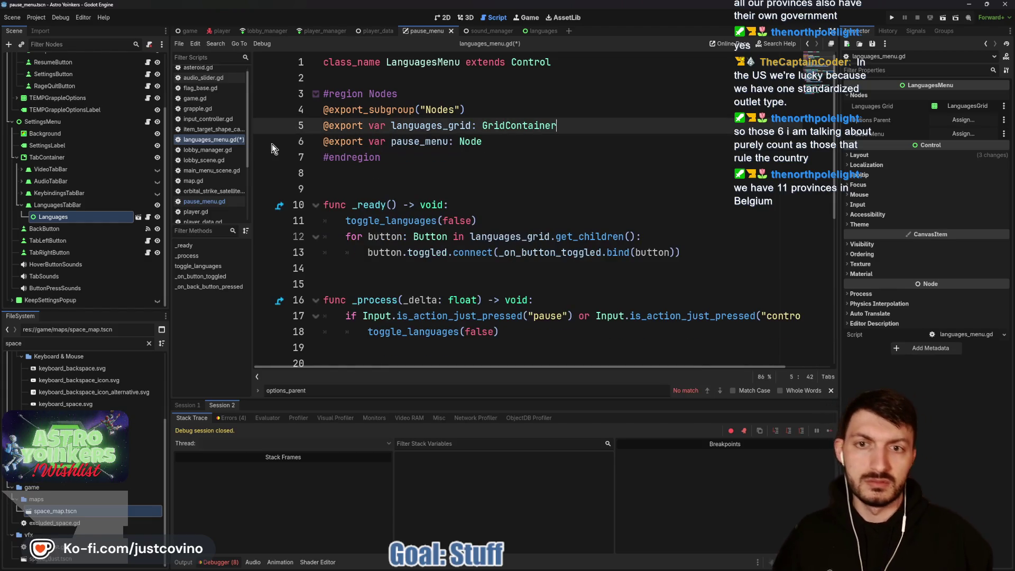
key(ctrl+s)
click(476, 172)
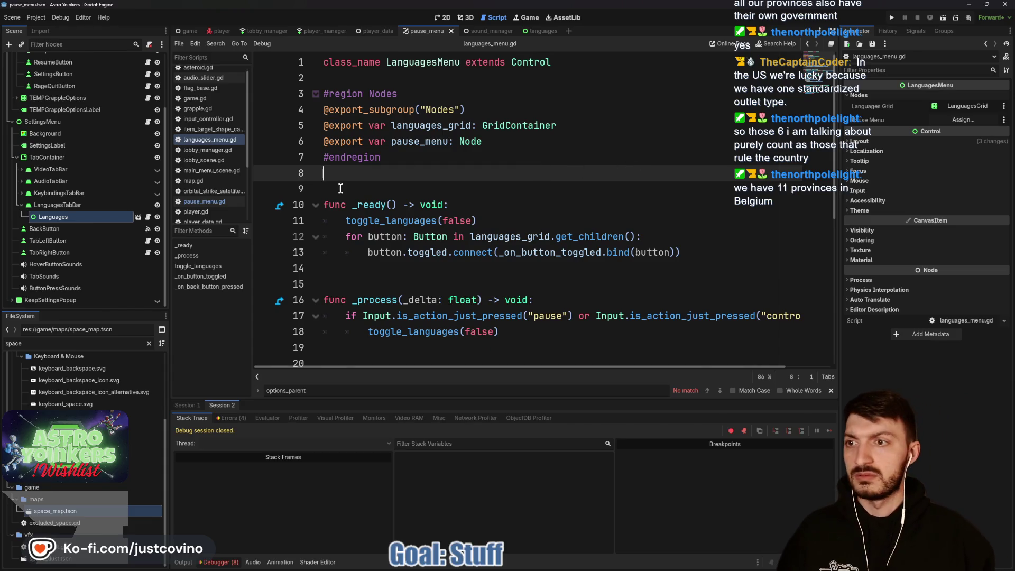
scroll(55, 227, up, 3)
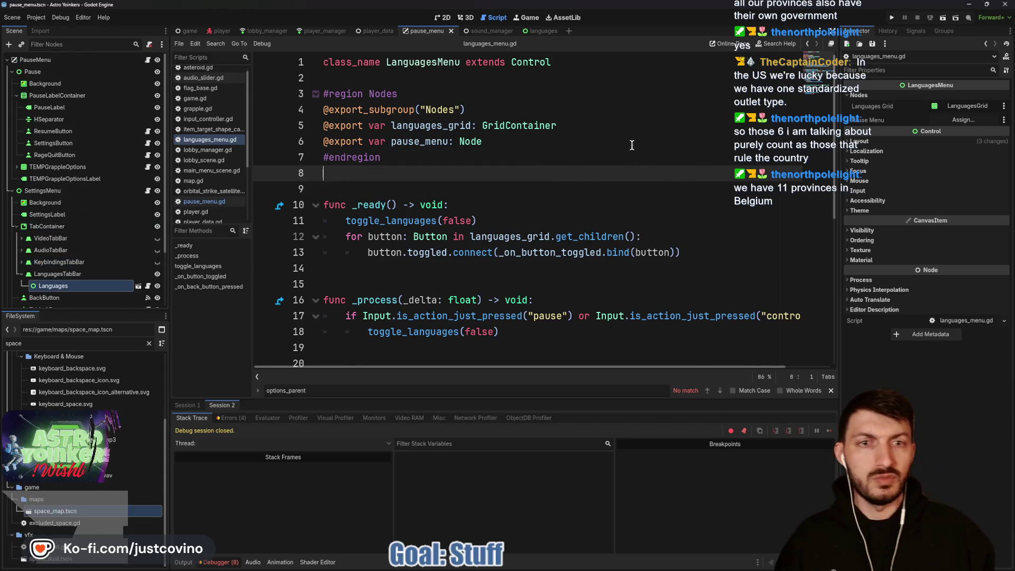
- Prefix the pause_menu set_process line 24 and line 6 export with #, save, and rerun the game
double_click(422, 141)
key(ctrl+f)
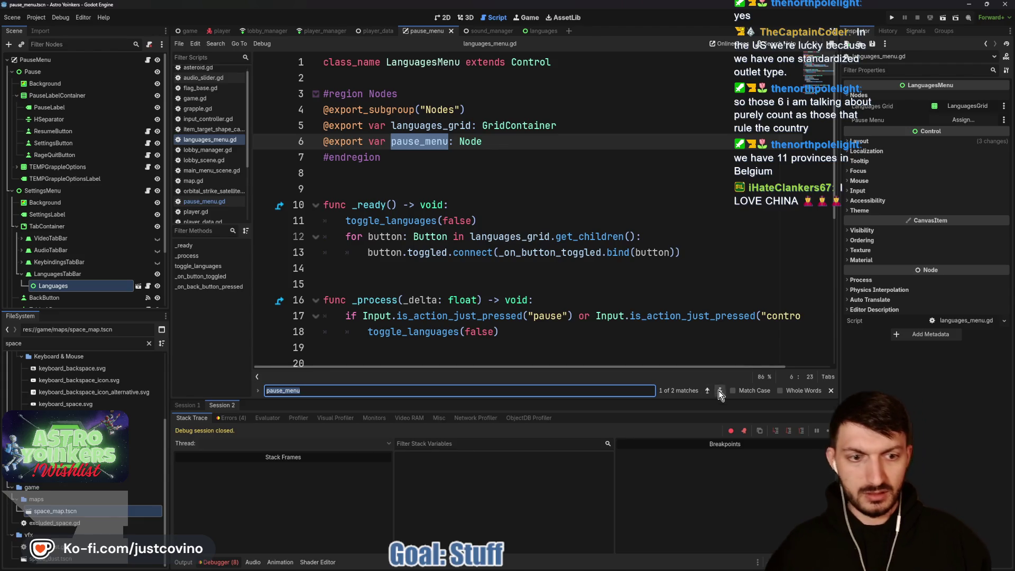
click(719, 390)
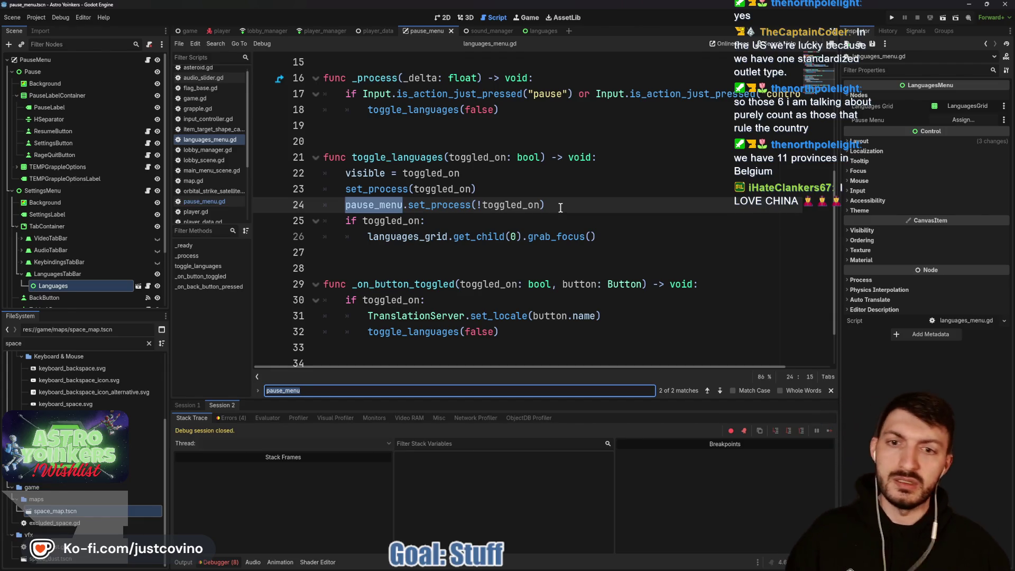
click(345, 204)
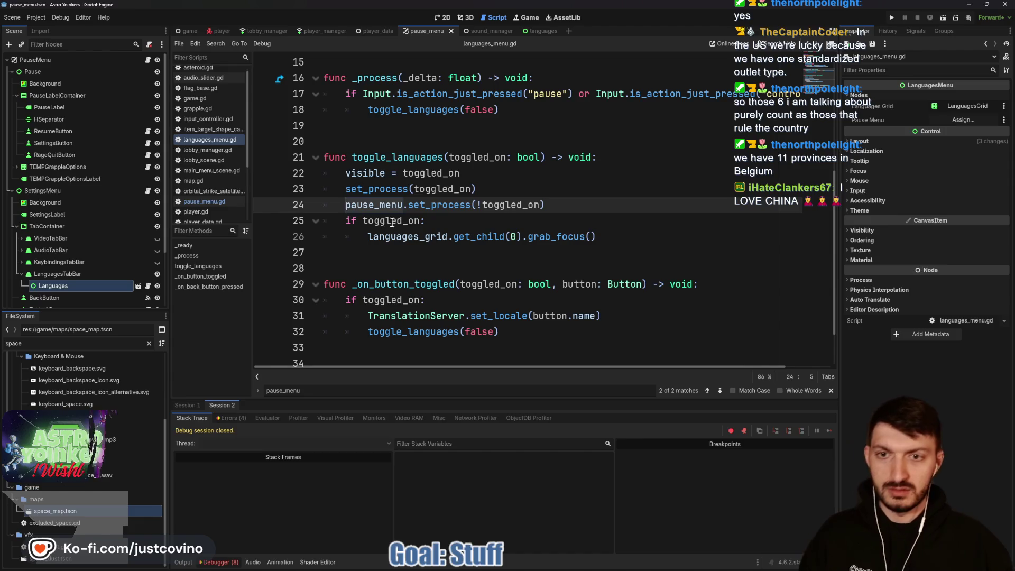
text(#)
click(719, 390)
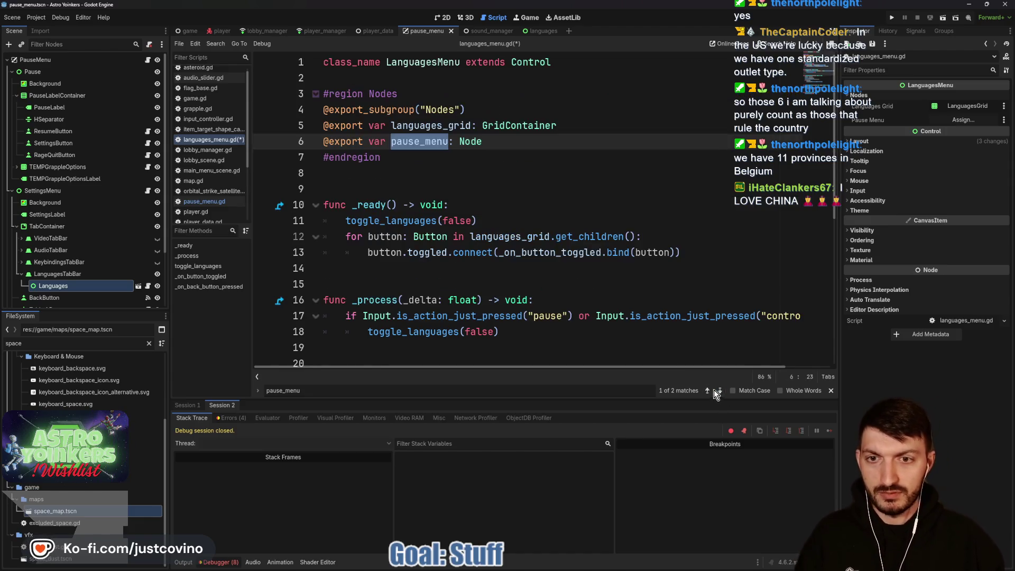
click(324, 138)
text(#)
click(455, 173)
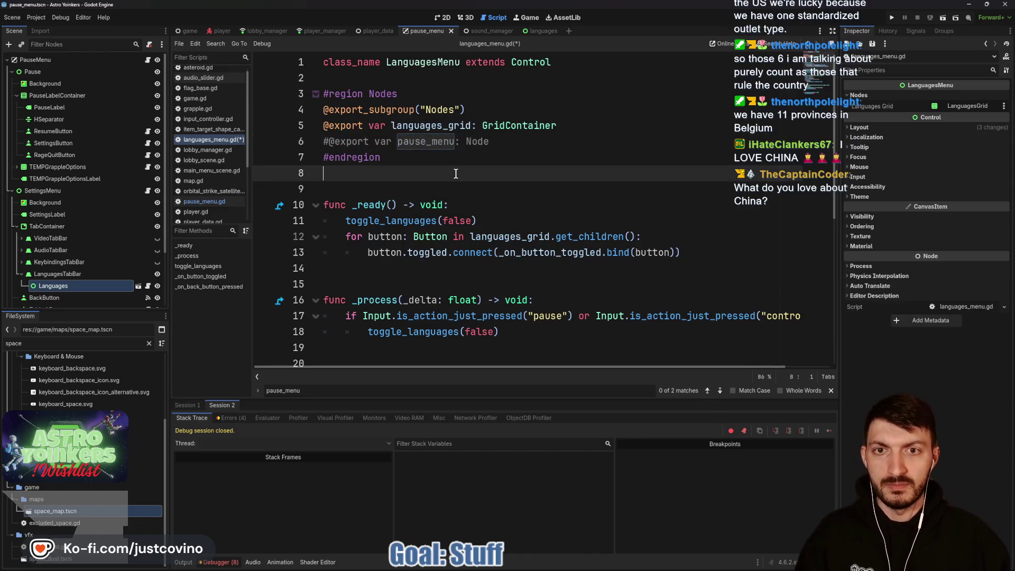
key(ctrl+s)
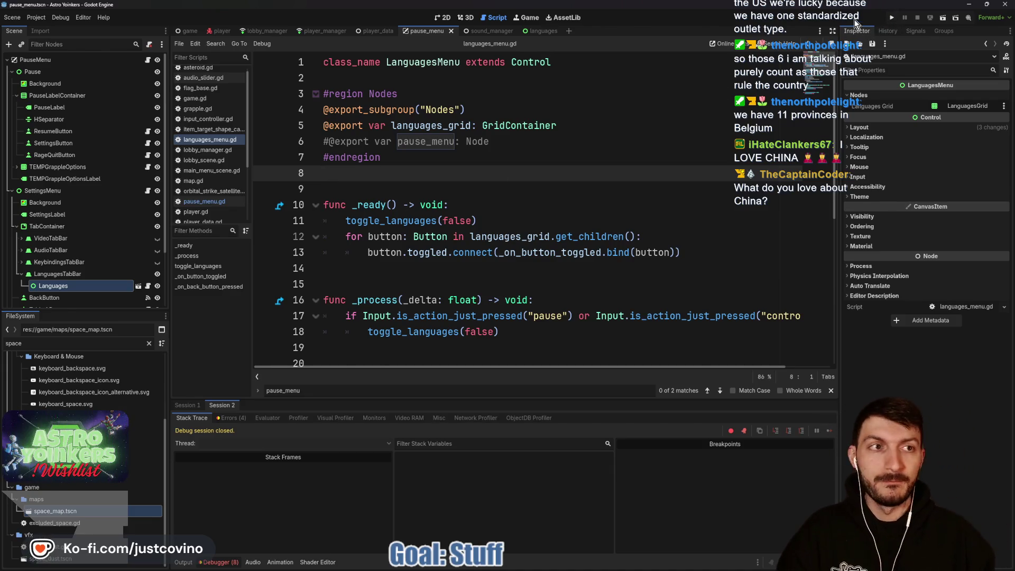
click(892, 16)
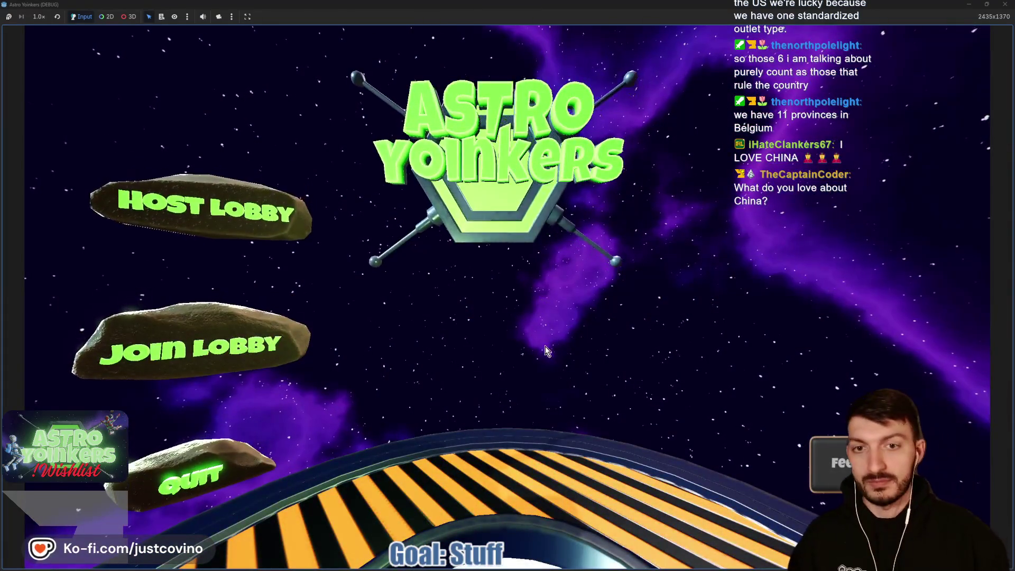
- Choose Host Lobby, then Private, from the Astro Yoinkers main menu
mouse_move(551, 565)
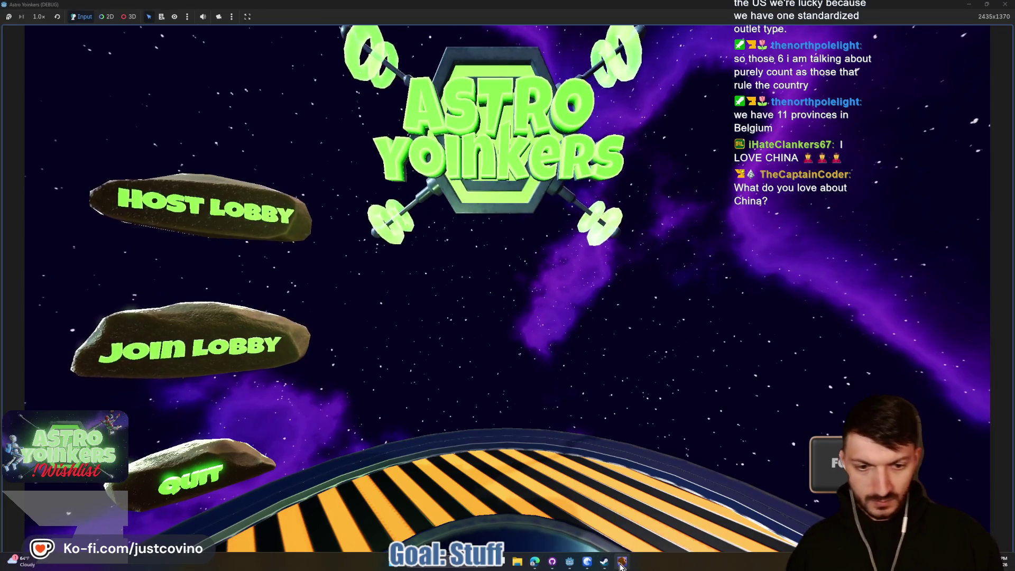
click(230, 208)
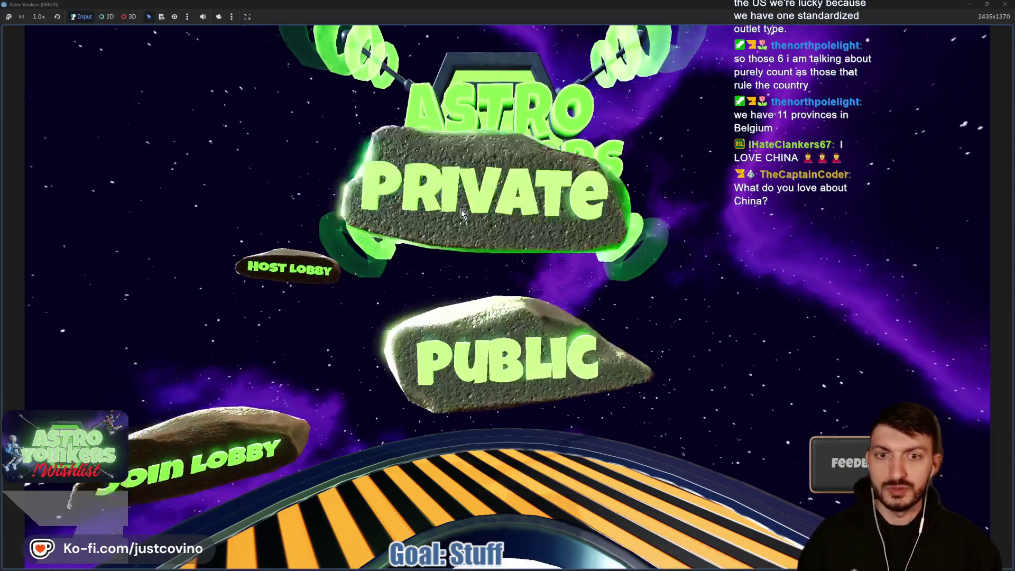
click(462, 211)
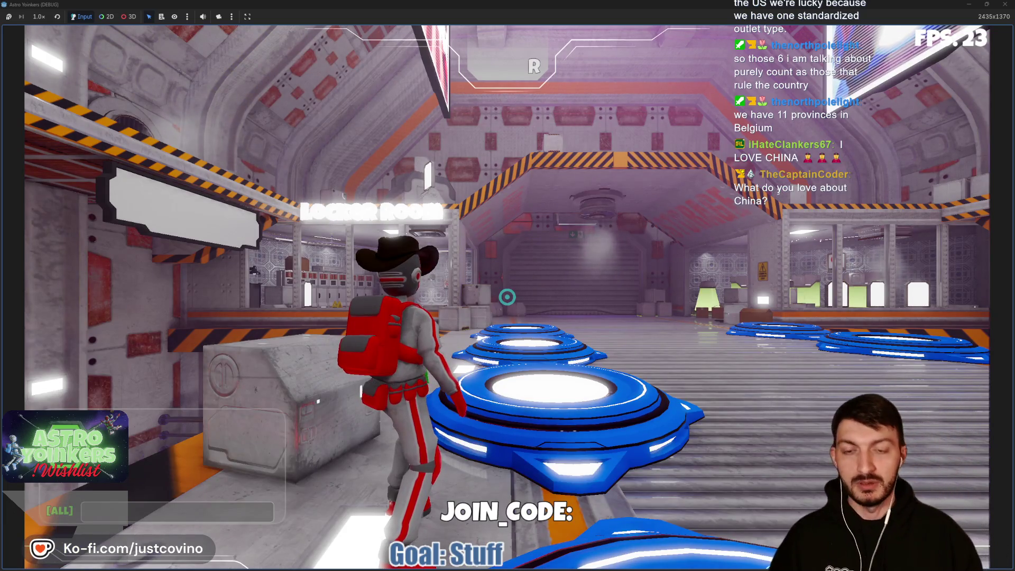
- Open Settings from the pause menu and cycle through the Keybindings, Audio and Languages tabs with Q/E
key(Escape)
click(504, 350)
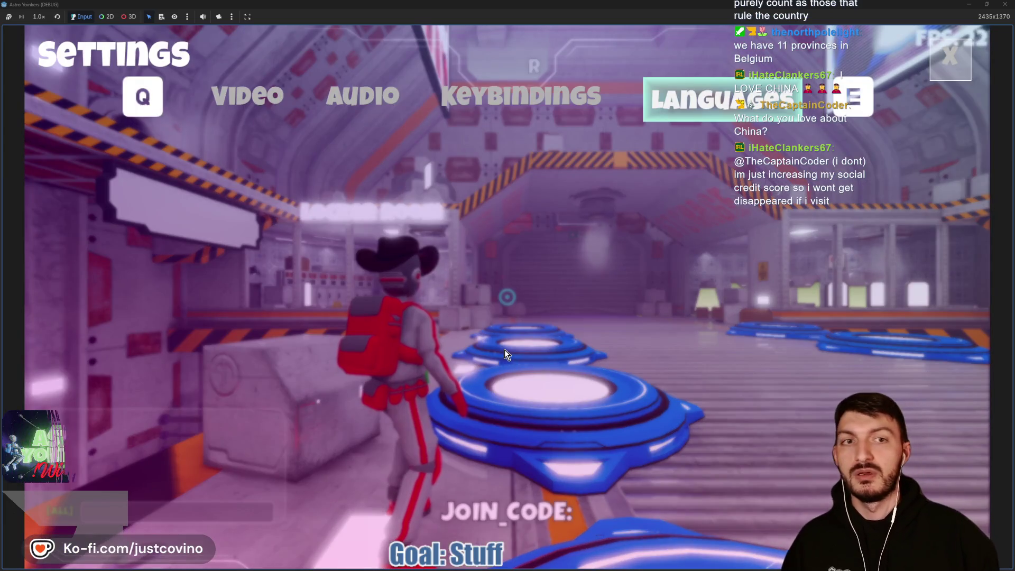
key(q)
key(e)
key(q)
key(e)
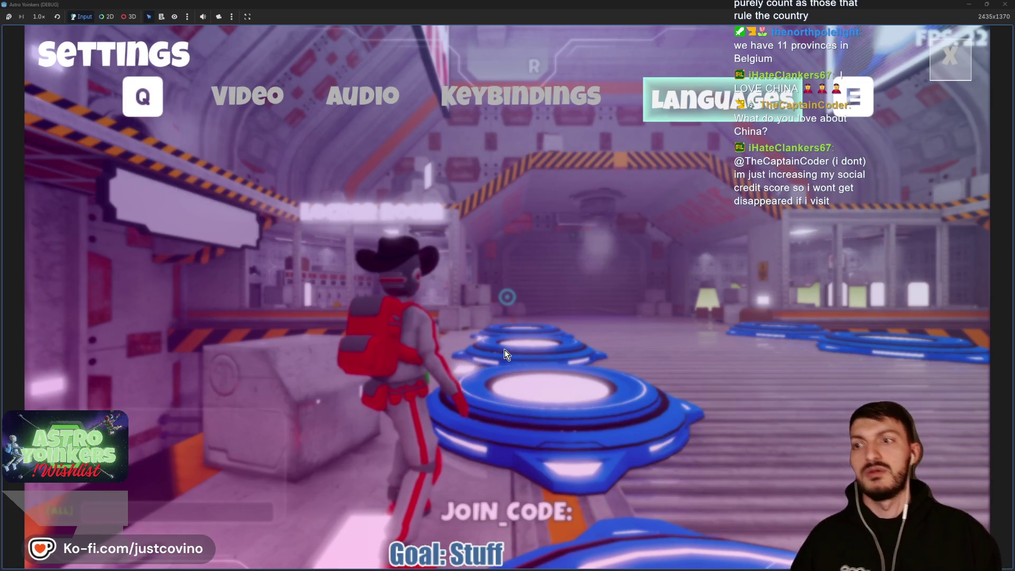
key(q)
key(e)
key(q)
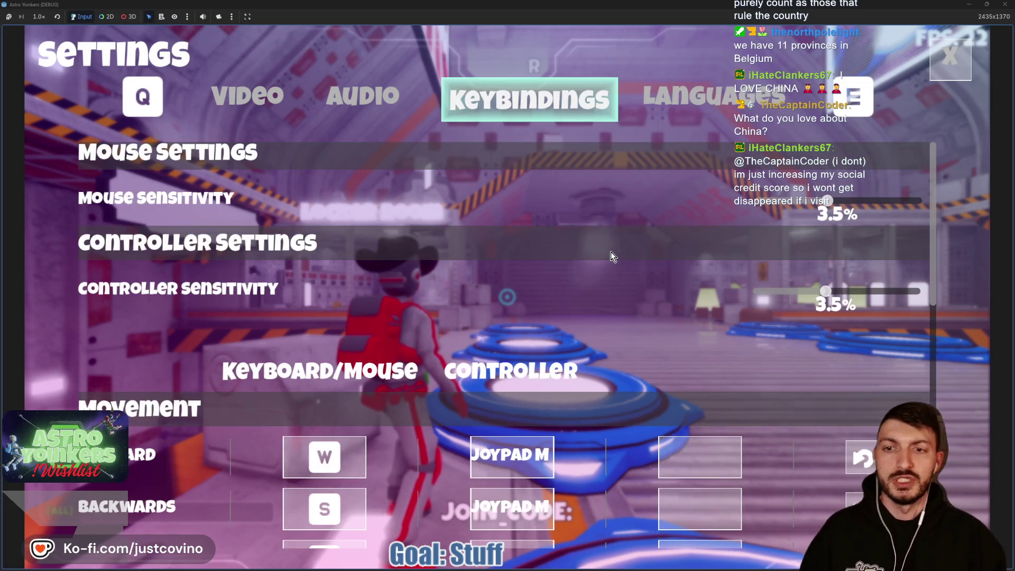
key(e)
key(q)
key(q)
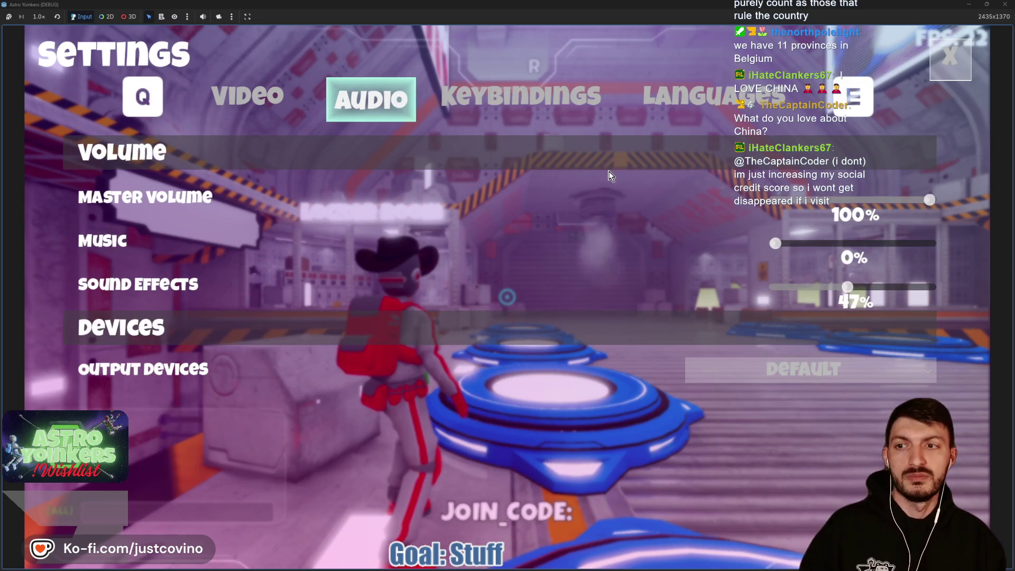
key(q)
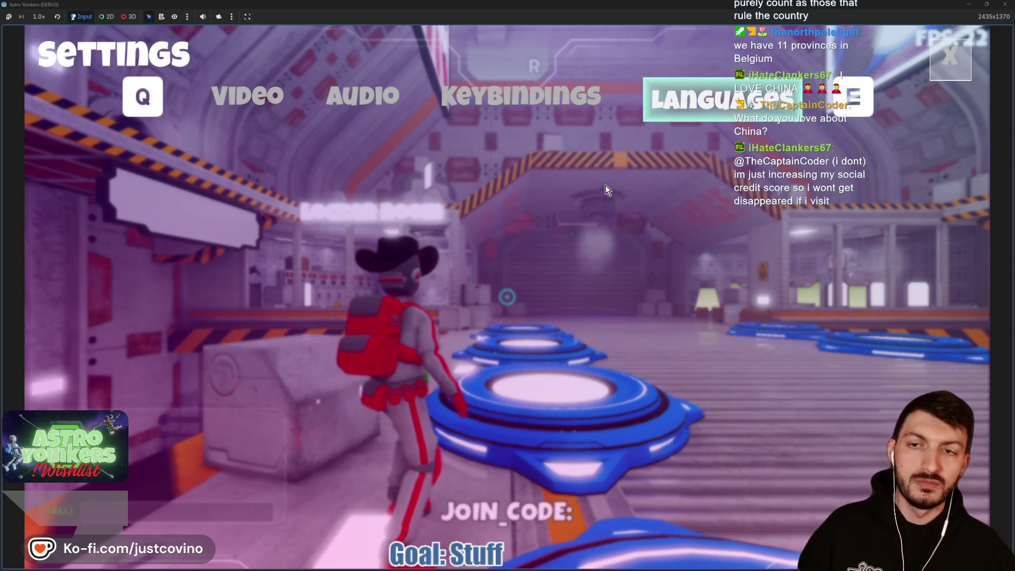
- Close Settings and the pause menu, then stop the running game with F8
click(959, 64)
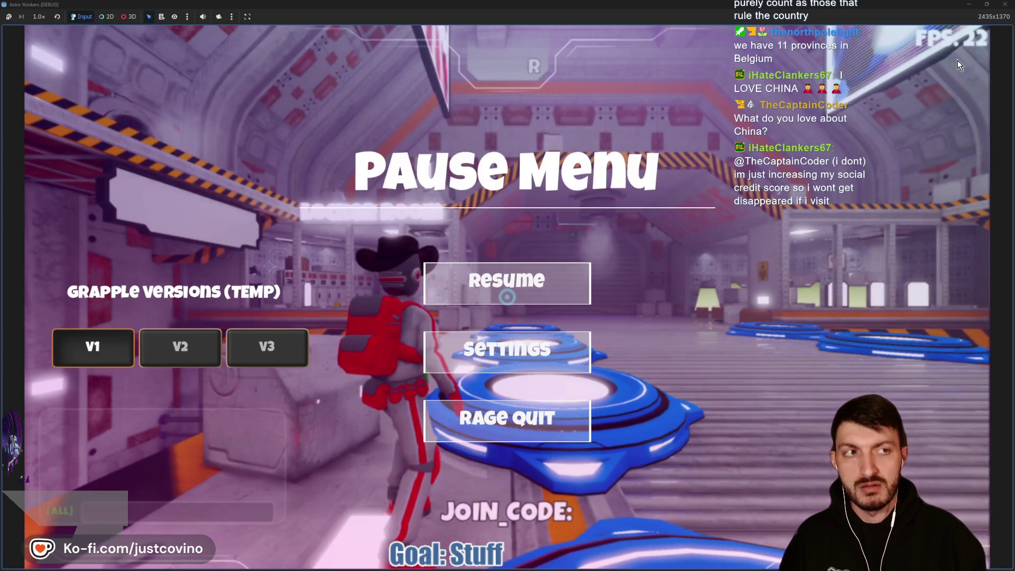
click(507, 285)
key(F8)
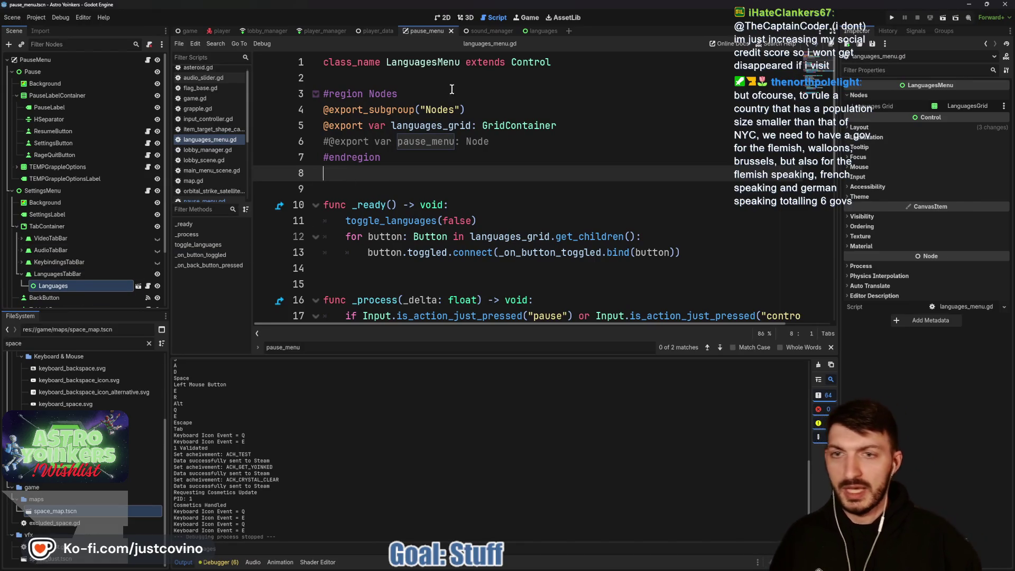
- Comment out the _process function on lines 15–18 with Ctrl+K
scroll(502, 215, down, 1)
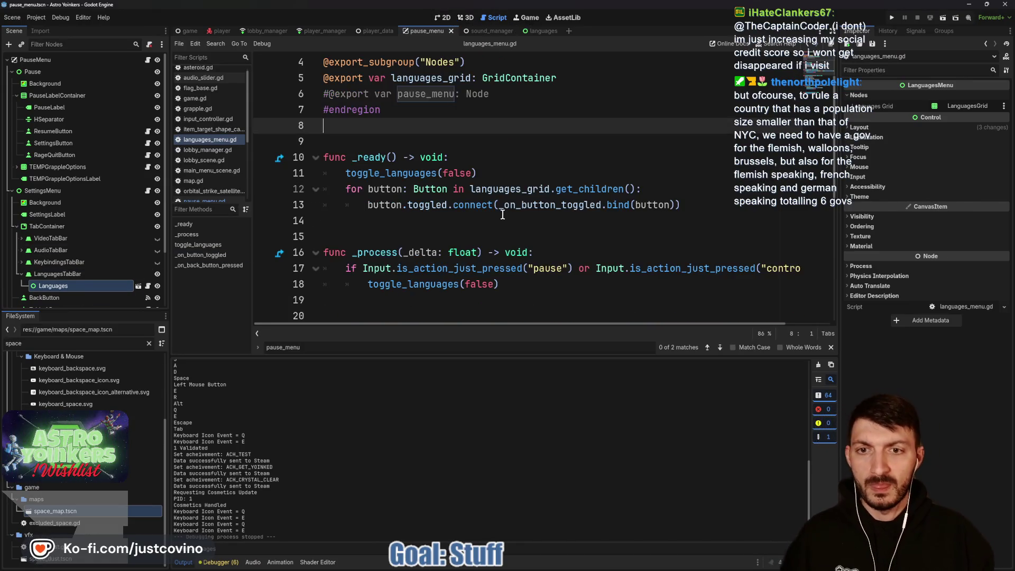
double_click(410, 173)
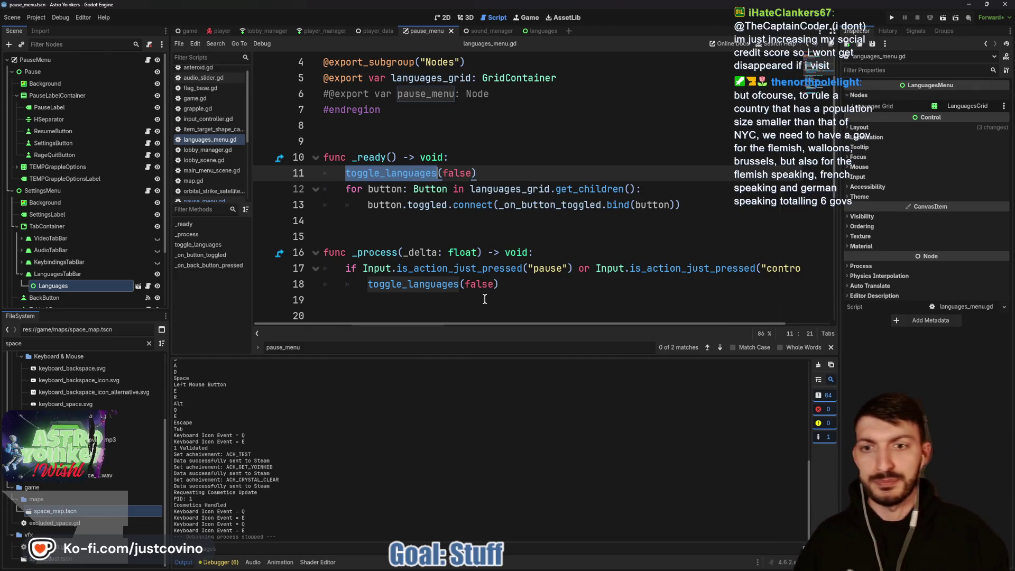
scroll(484, 300, down, 1)
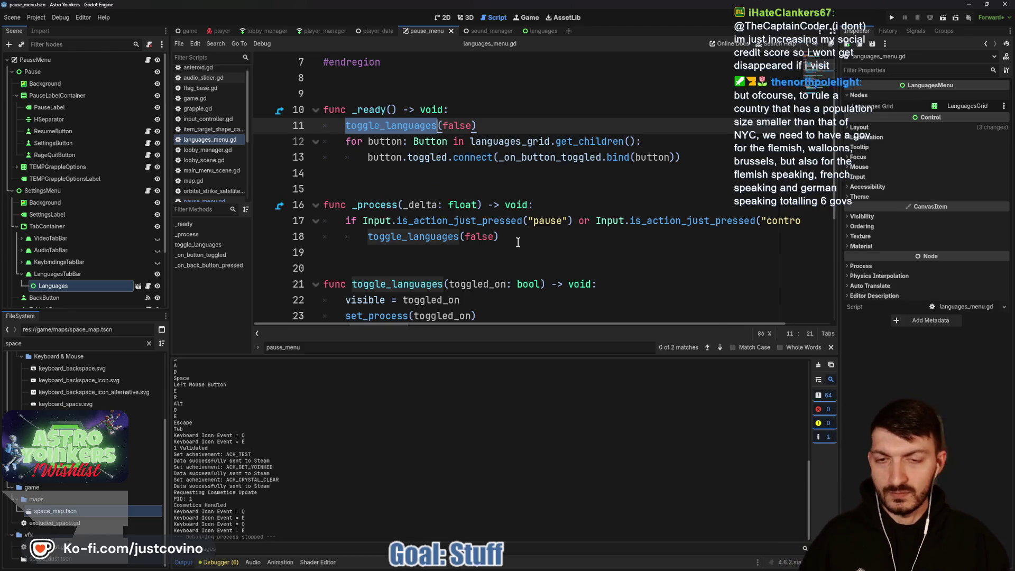
drag(510, 237, 299, 194)
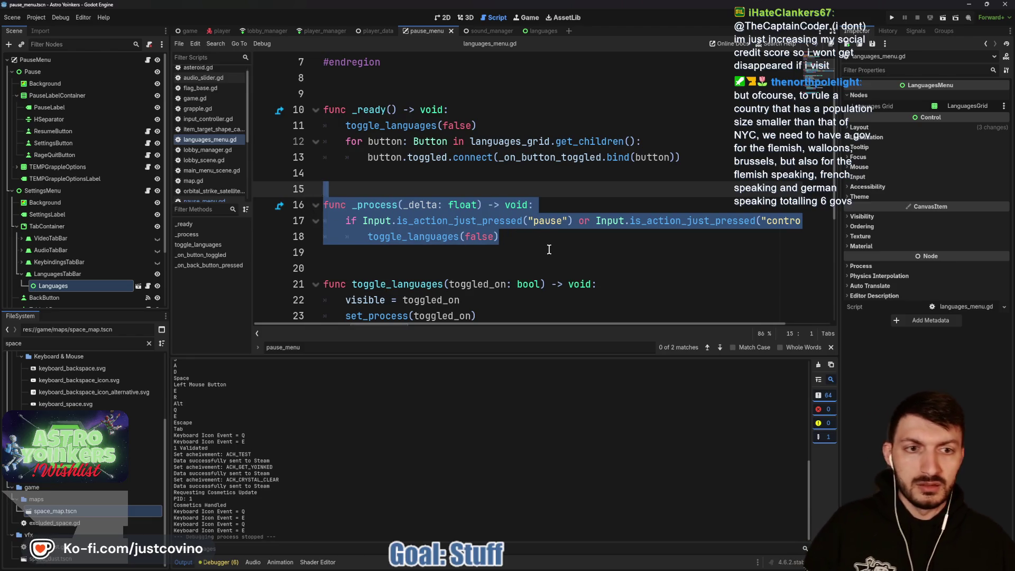
key(ctrl+k)
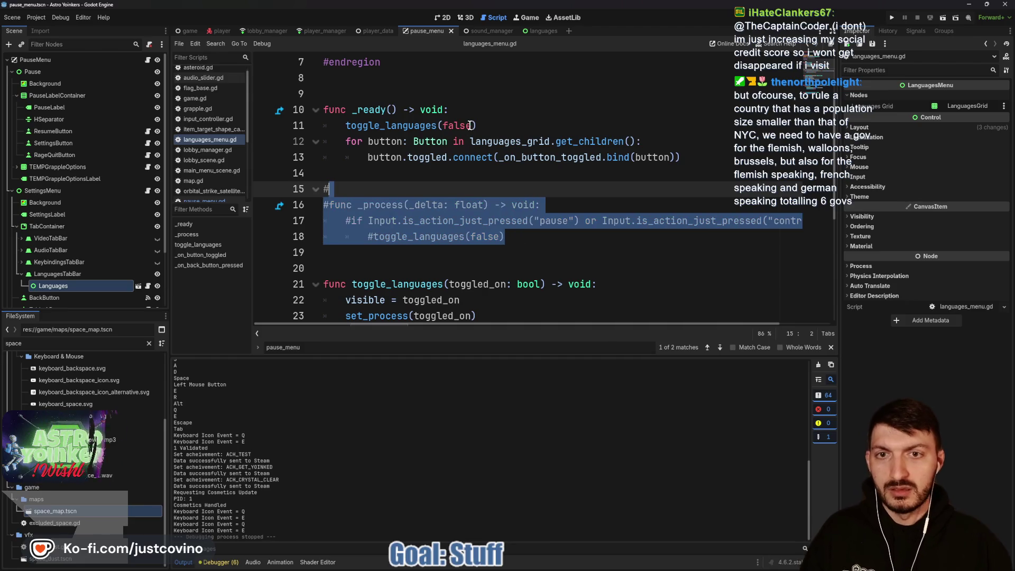
- Comment out the toggle_languages(false) call in _ready and the set_process line 23, then relaunch the game
click(348, 127)
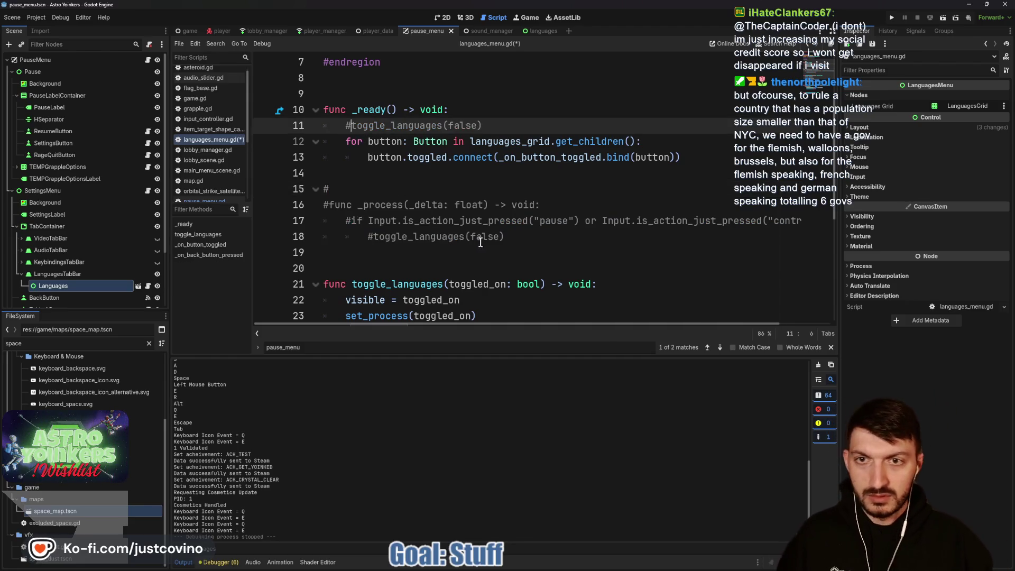
click(460, 178)
scroll(469, 222, down, 2)
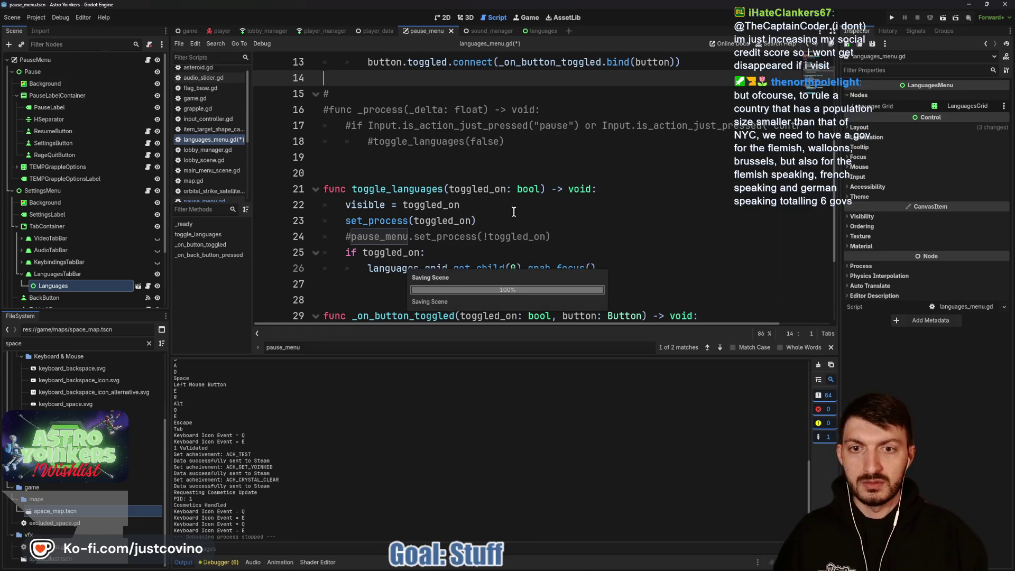
click(345, 220)
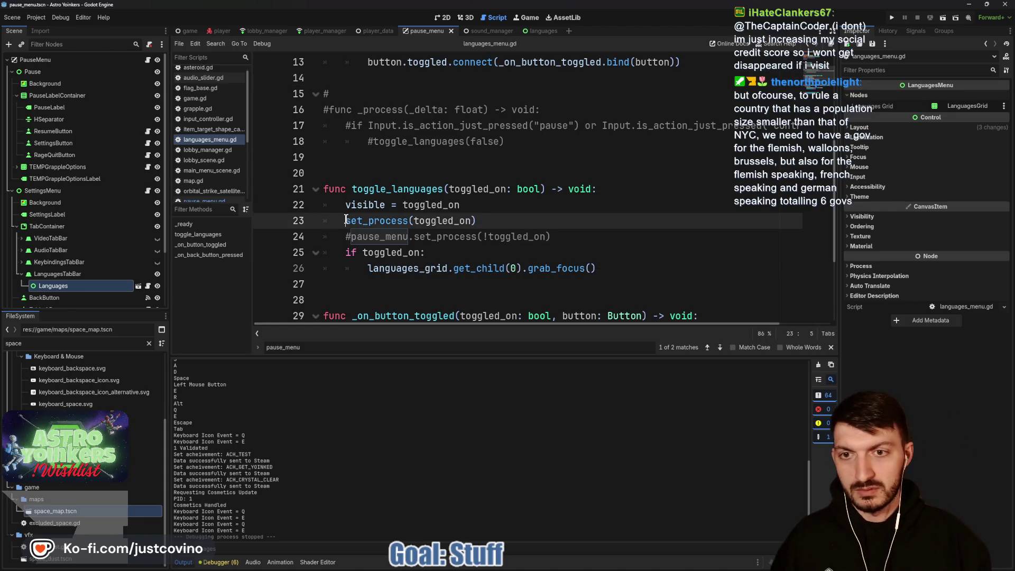
text(#)
click(536, 210)
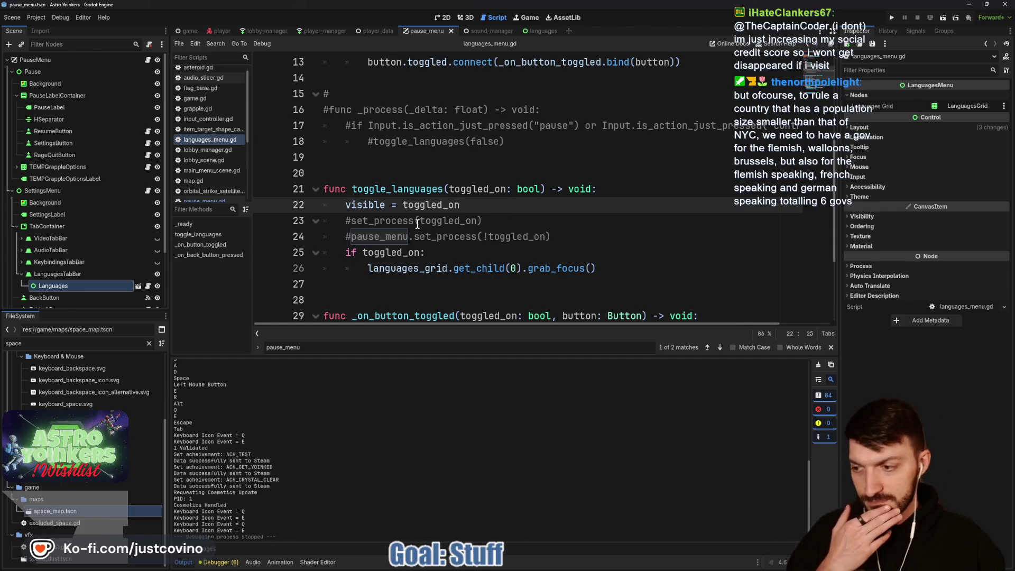
click(903, 19)
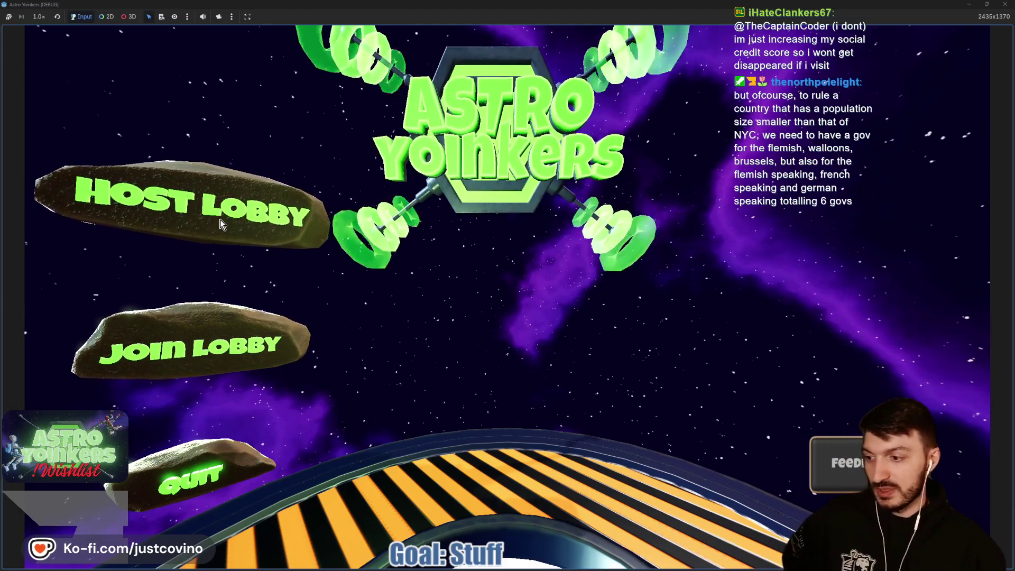
- Choose Host Lobby and a lobby type to load into the locker room
click(223, 222)
click(459, 227)
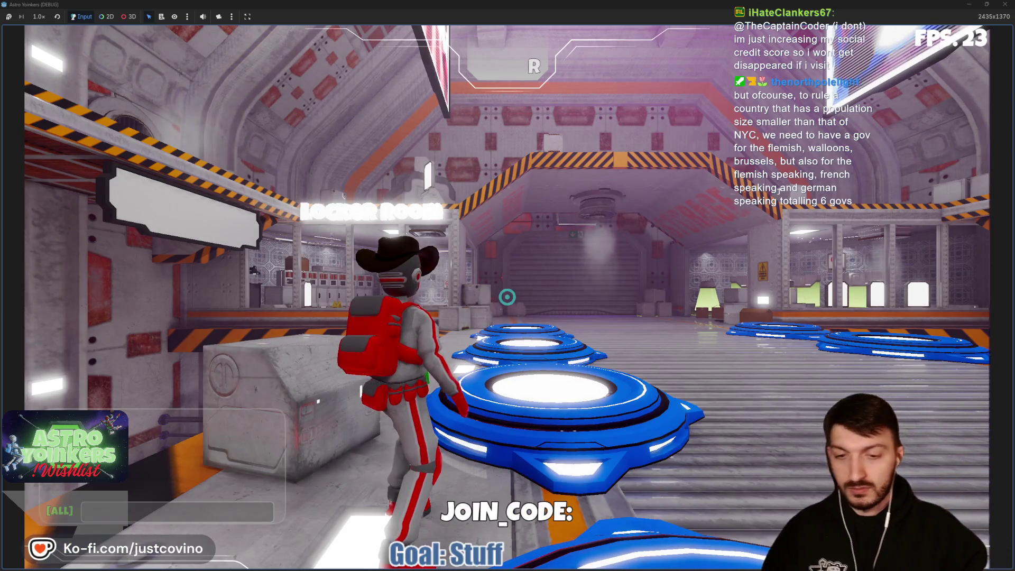
- From the pause menu, open Settings on Languages, pick English, then close Settings
key(Escape)
click(515, 350)
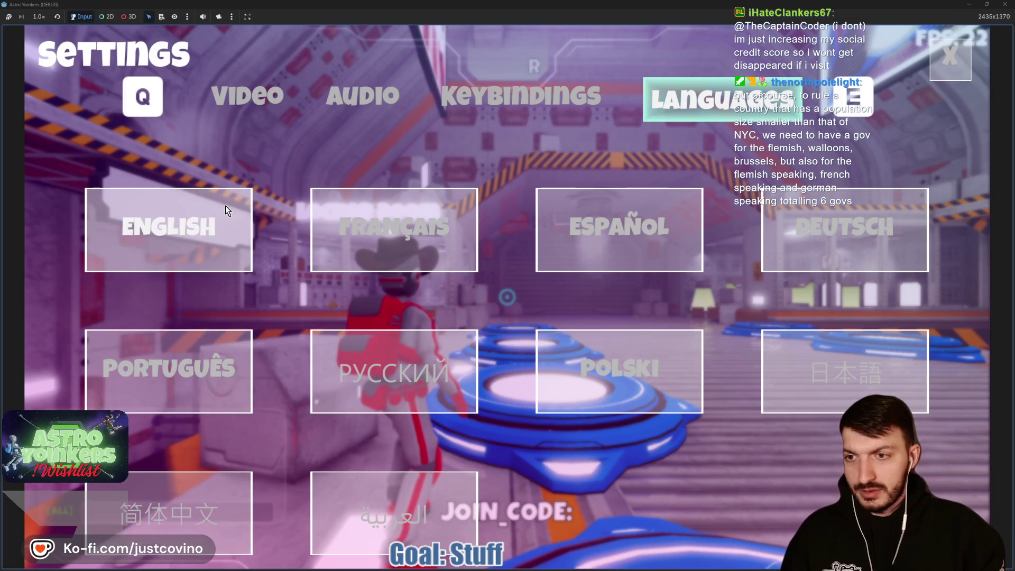
click(169, 229)
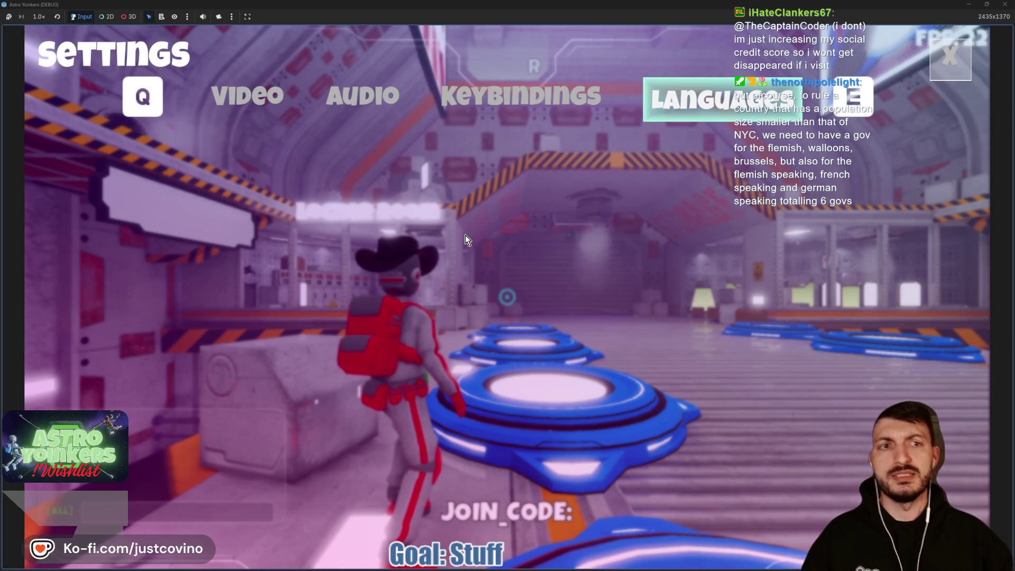
click(945, 71)
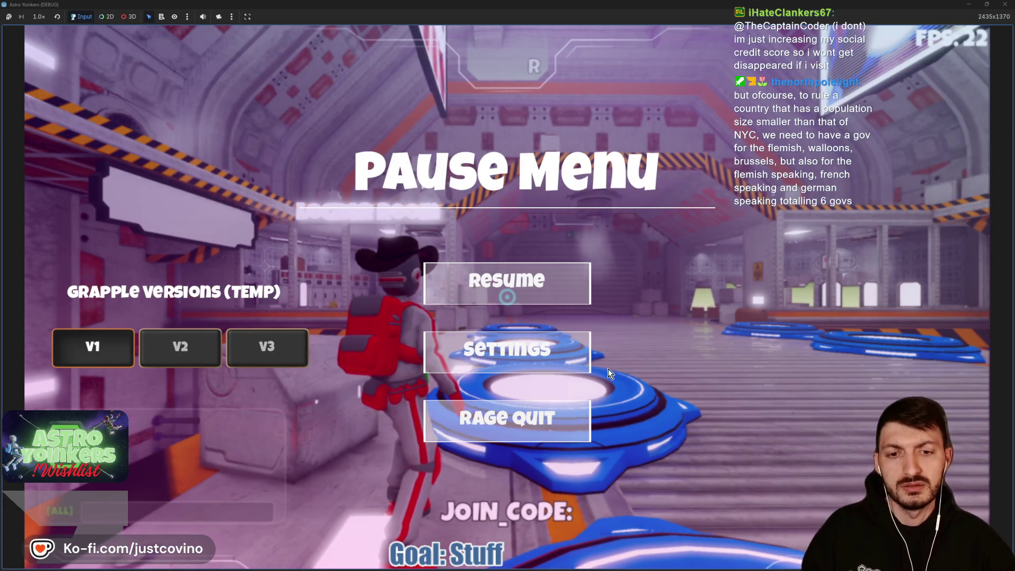
- Stop the game, comment out the toggle_languages call on line 32, and save
key(F8)
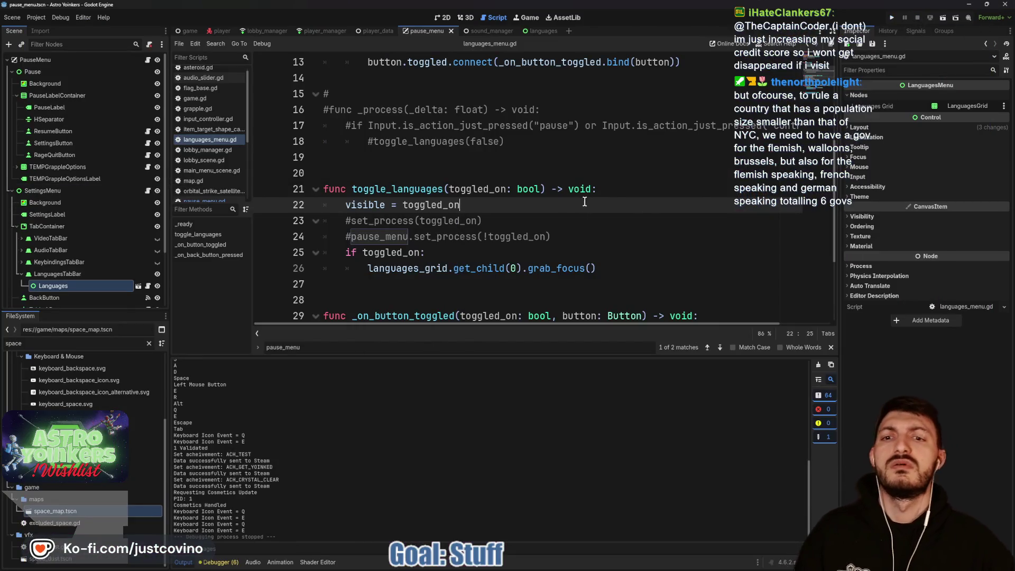
scroll(539, 225, down, 3)
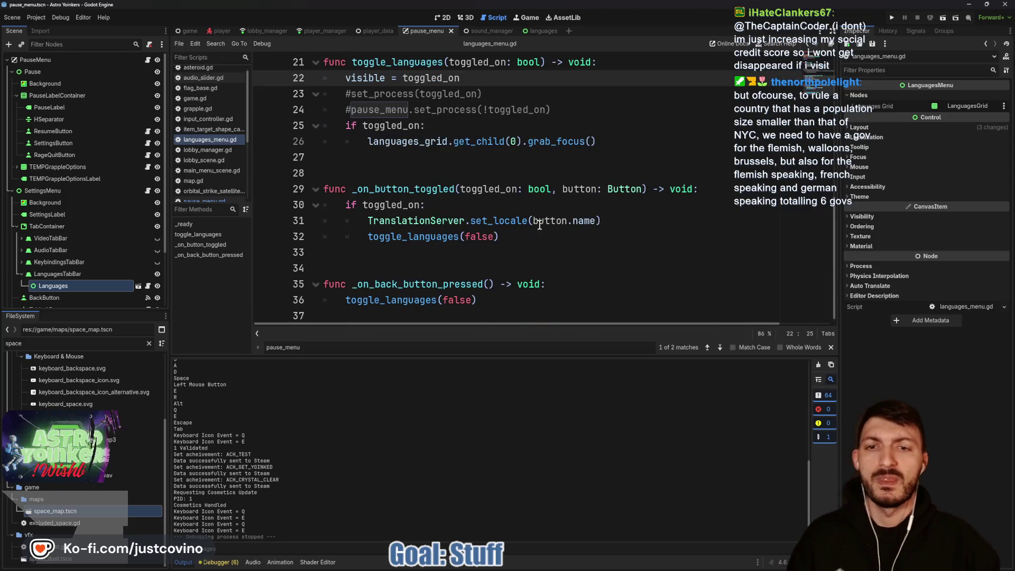
click(369, 236)
text(#)
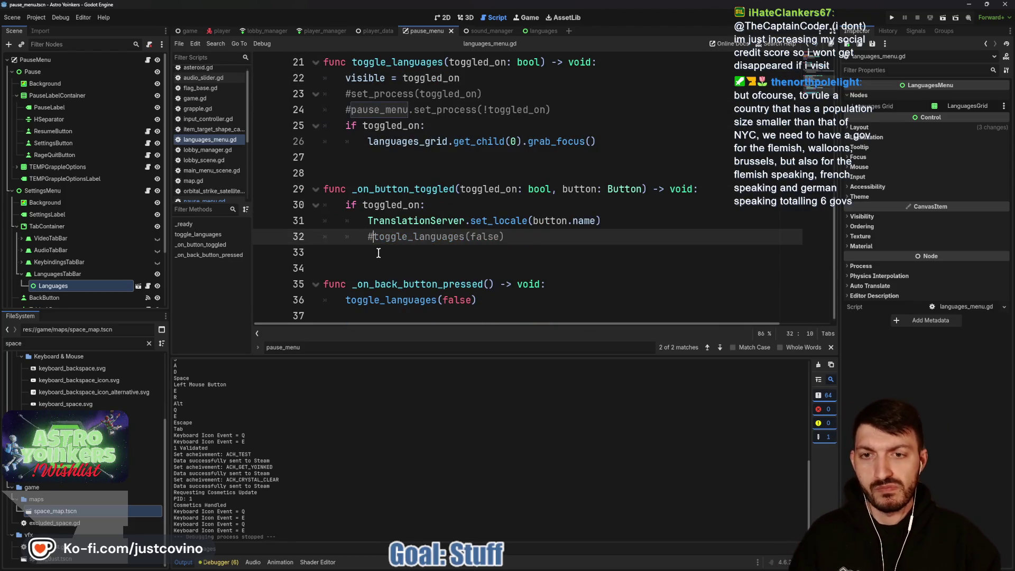
key(ctrl+s)
- Comment out the whole toggle_languages function with Ctrl+K
scroll(525, 165, up, 1)
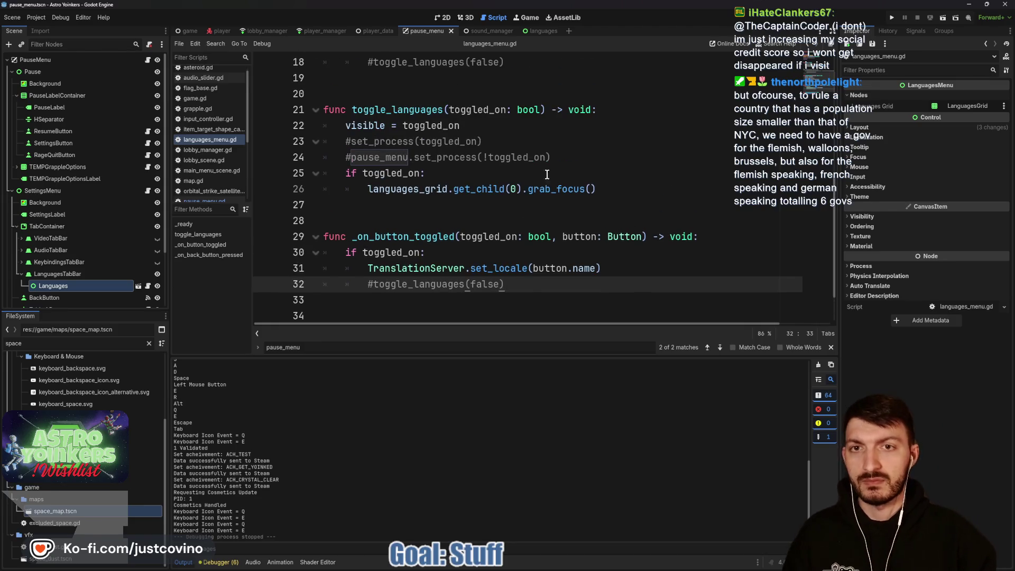
drag(597, 188, 317, 157)
shift+click(300, 107)
key(ctrl+k)
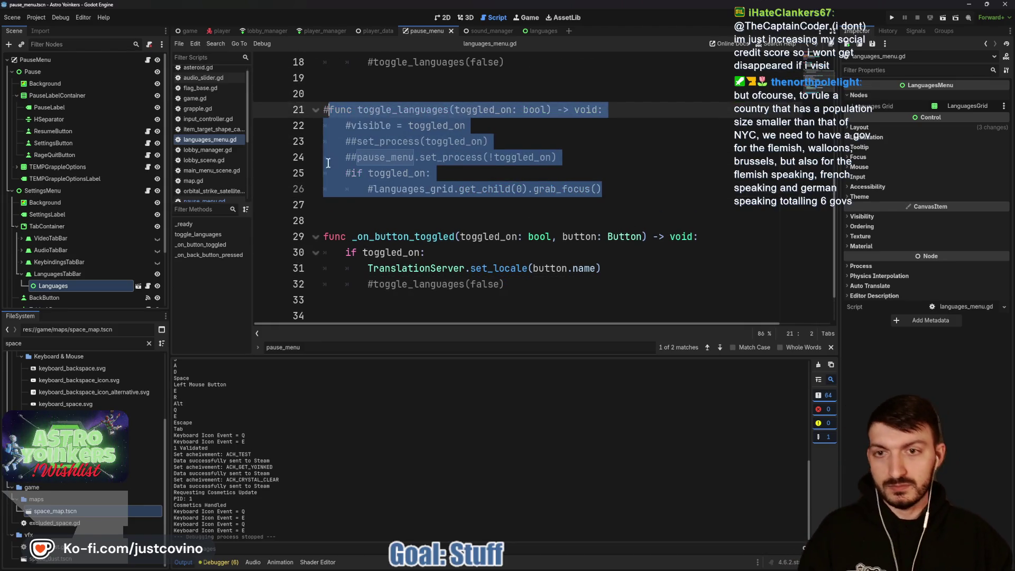
click(370, 157)
- Delete the leftover back-button handler and trailing blank lines, save, and relaunch the game
scroll(497, 210, down, 1)
scroll(498, 211, down, 2)
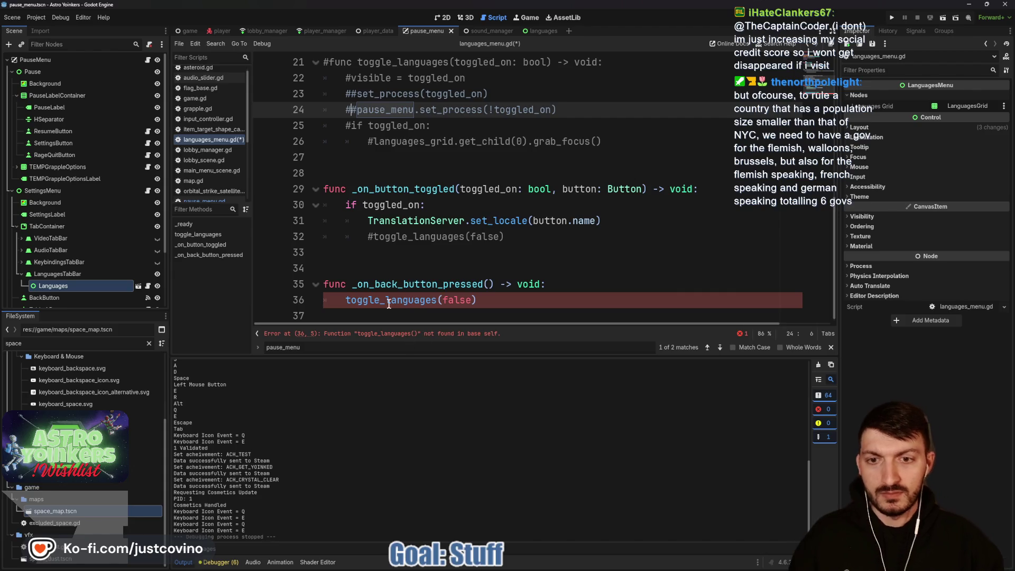
drag(501, 297, 319, 283)
key(BackSpace)
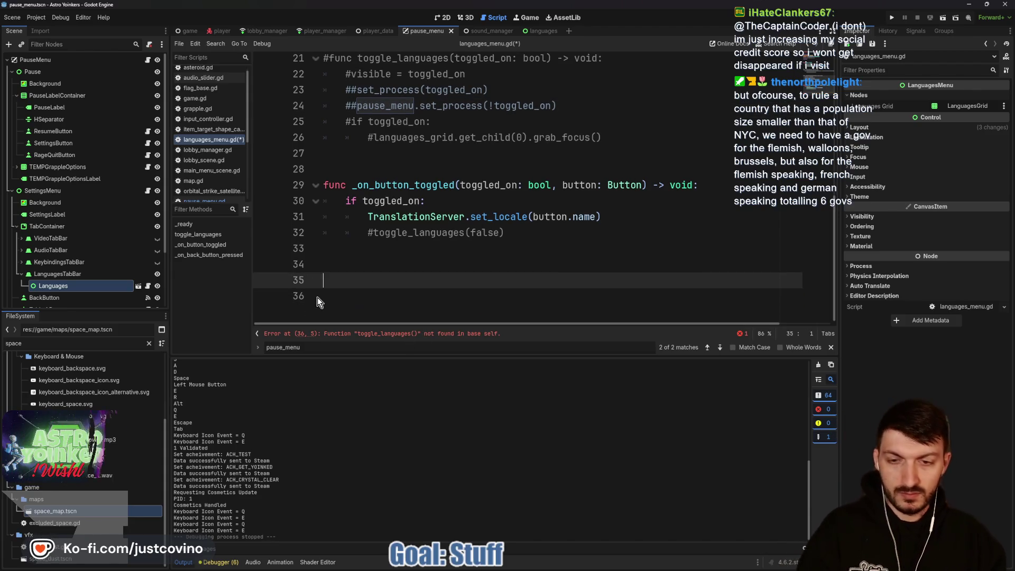
key(BackSpace)
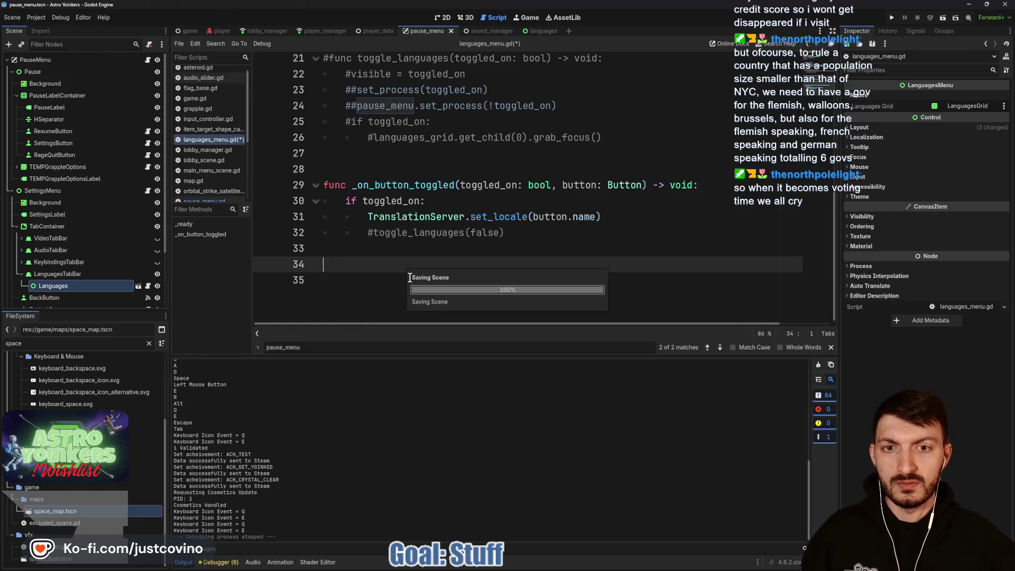
key(ctrl+s)
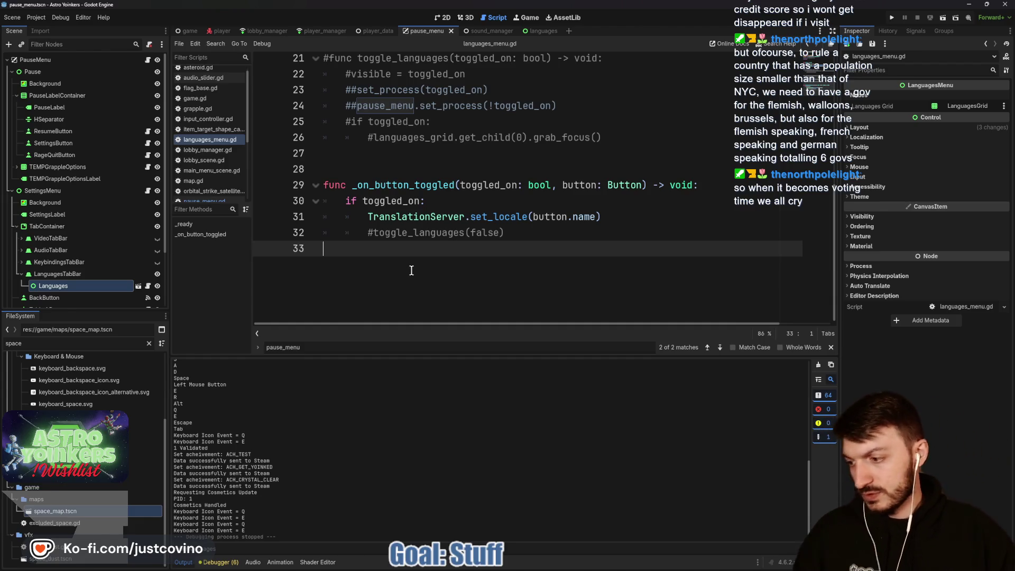
scroll(412, 270, up, 7)
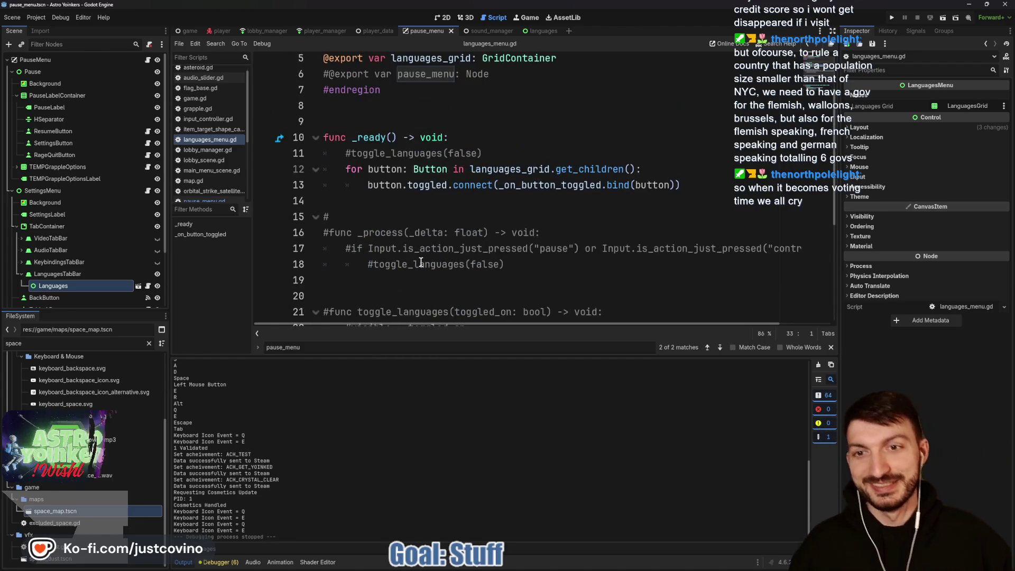
click(384, 187)
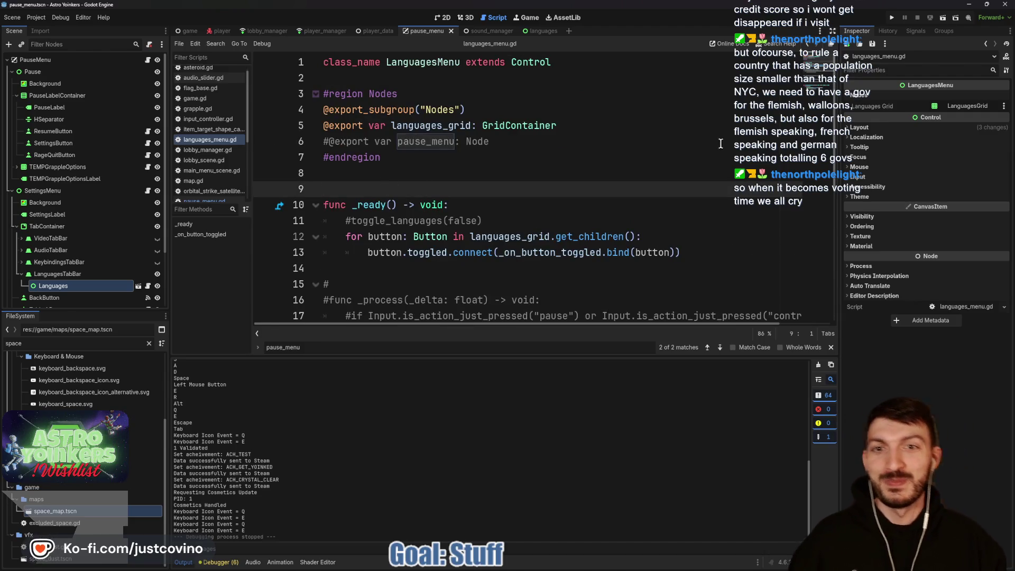
click(888, 16)
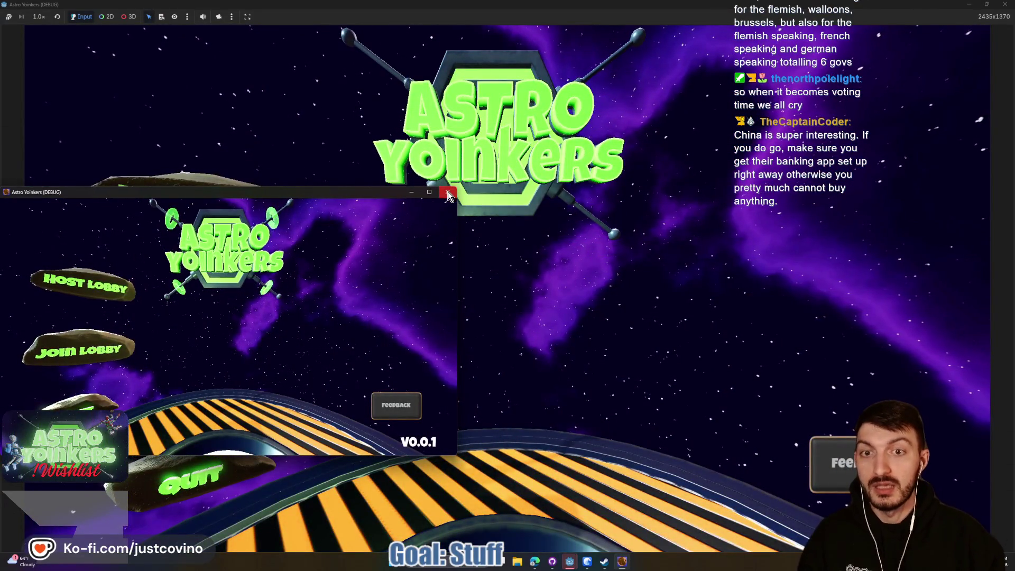
- Close the second debug instance, host a lobby, and walk through the locker room into the hangar
click(448, 194)
click(227, 226)
click(462, 213)
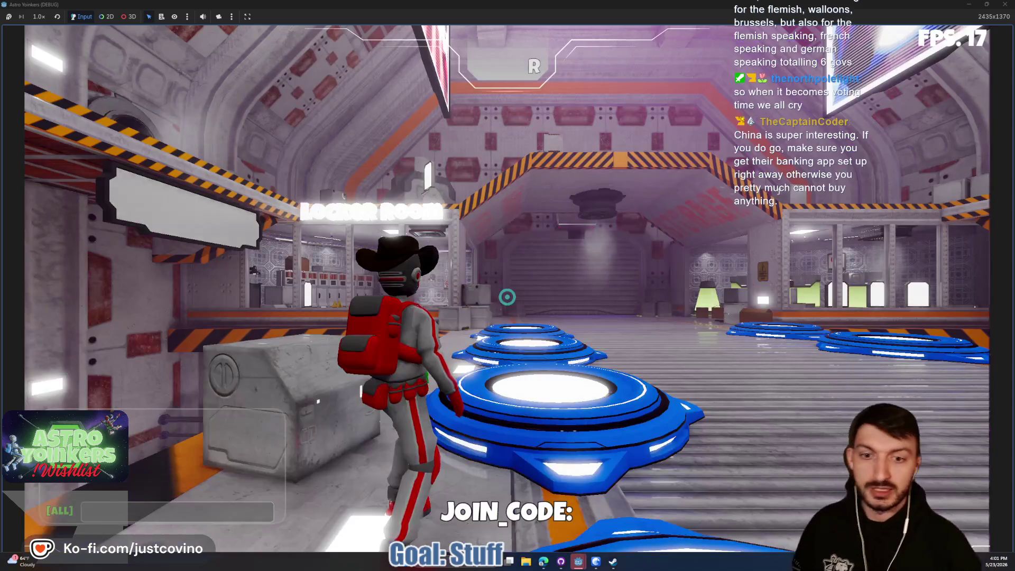
key(w)
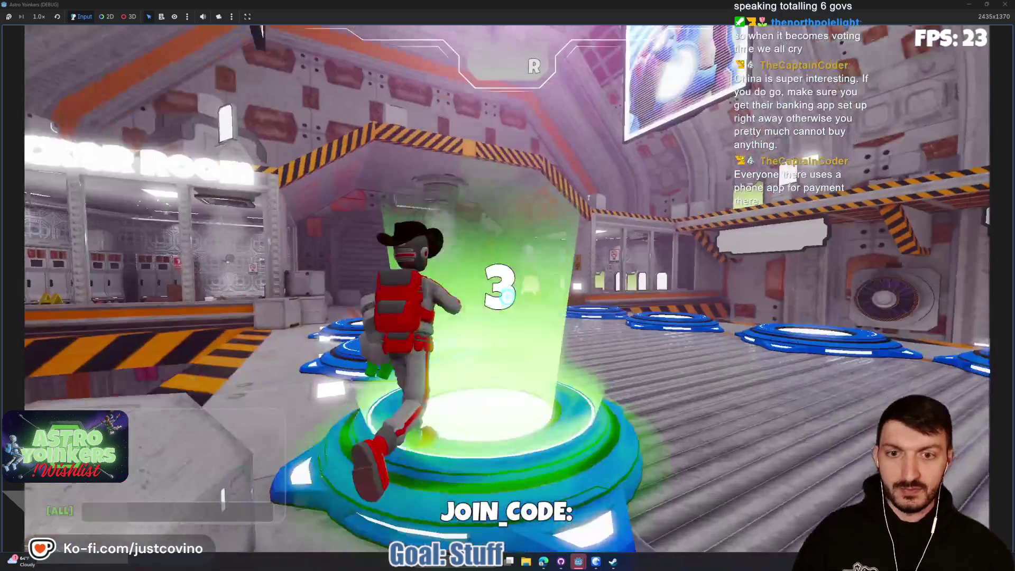
key(w)
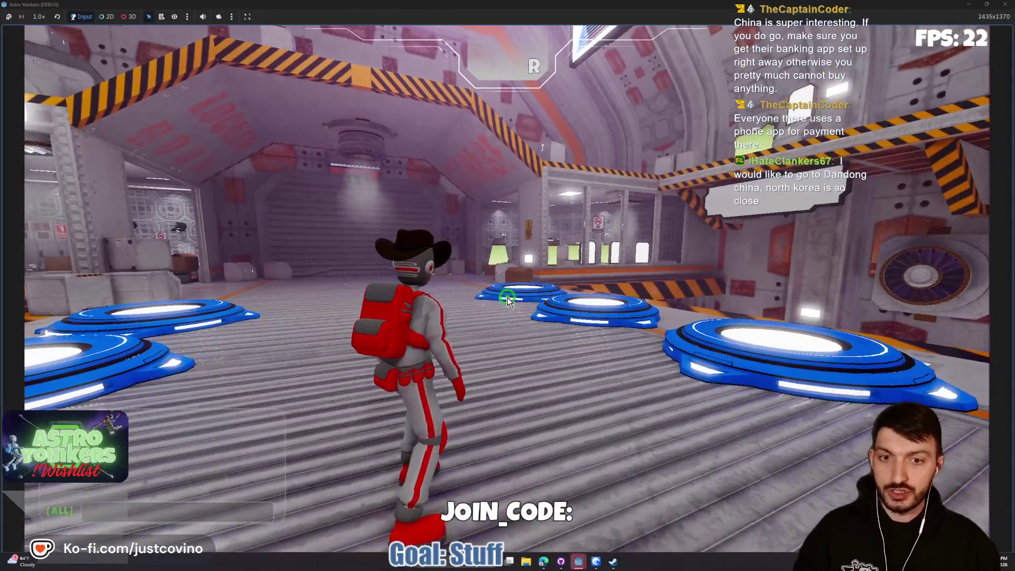
- In Settings > Languages, pick FRANÇAIS, then ENGLISH, then FRANÇAIS; reopen Settings, pick ENGLISH, and resume play
key(Escape)
click(502, 349)
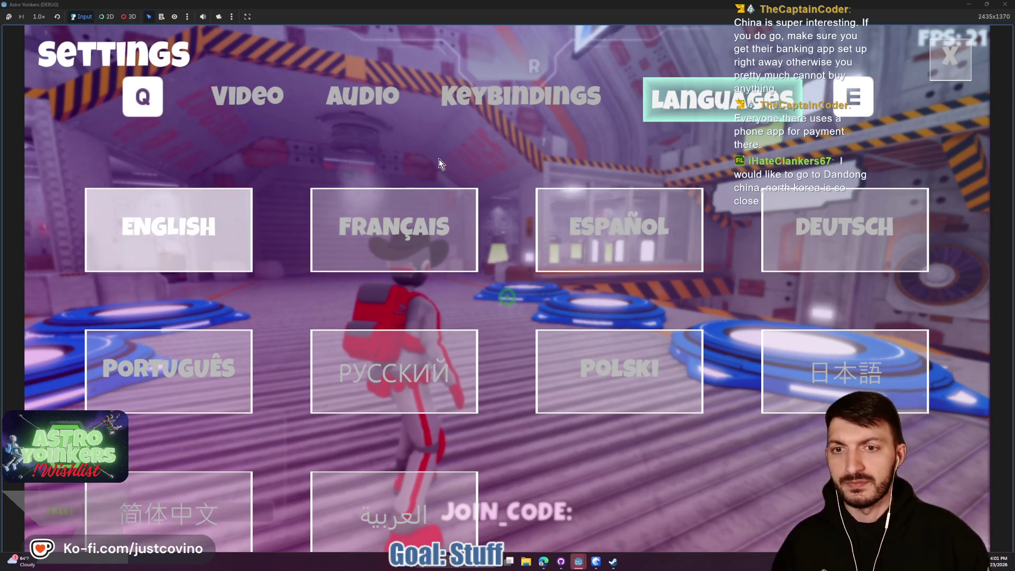
click(388, 227)
click(206, 250)
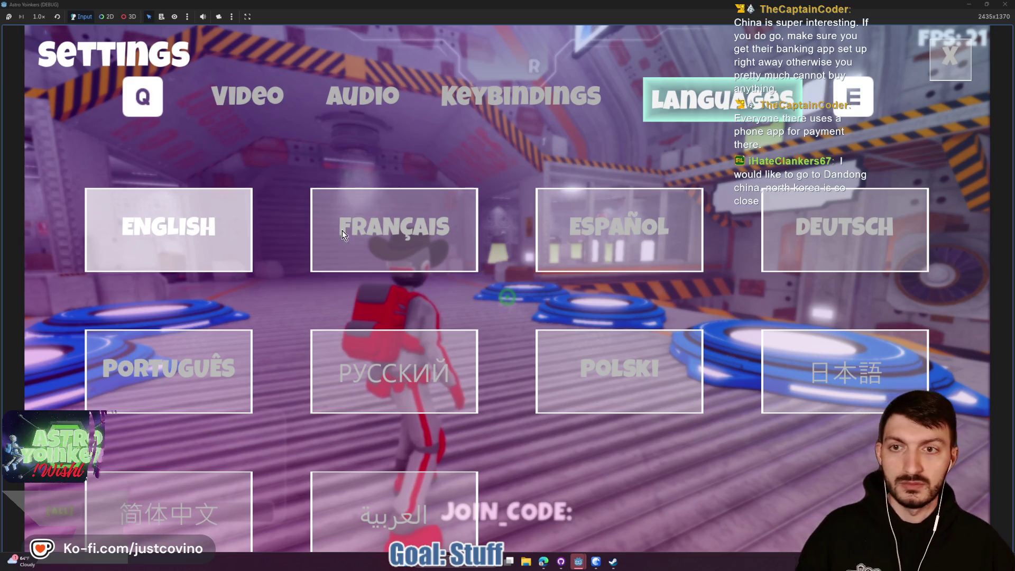
click(364, 226)
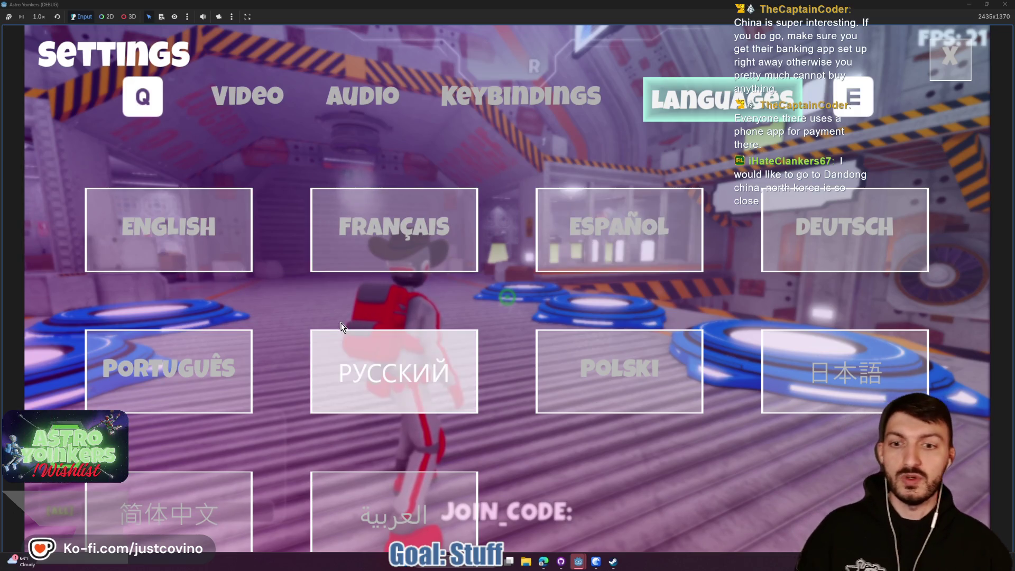
key(Escape)
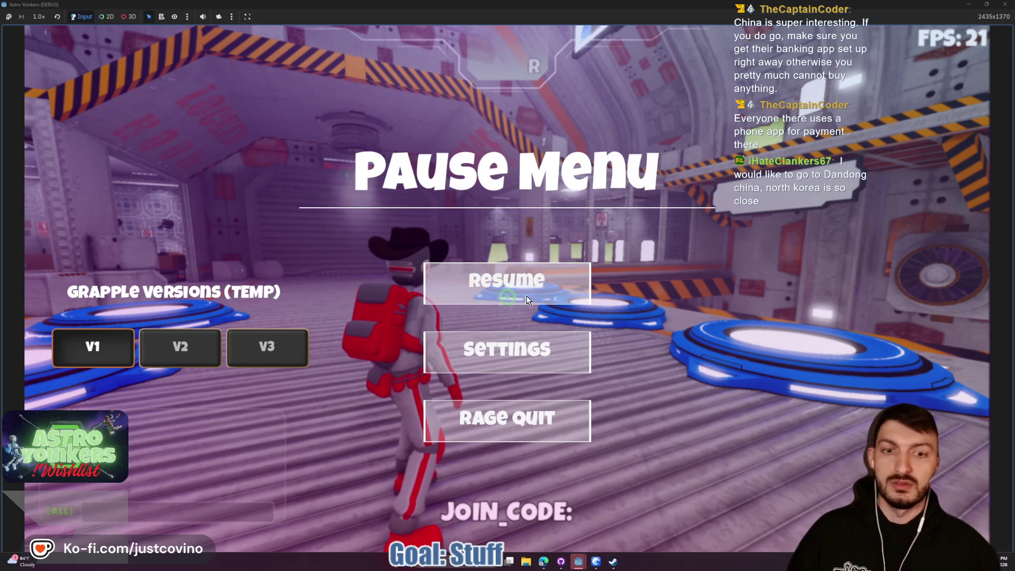
click(523, 351)
click(192, 235)
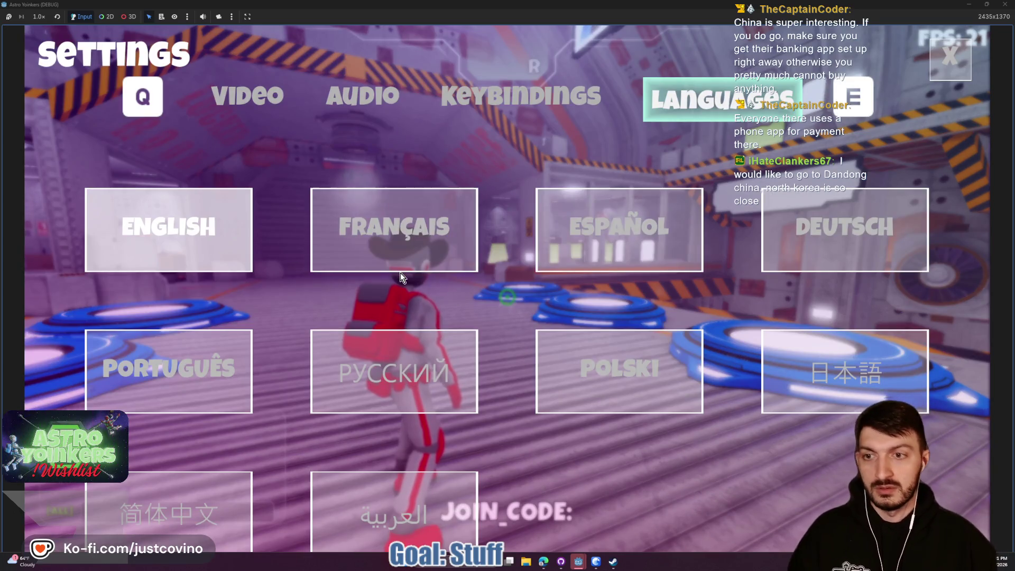
key(Escape)
key(Escape)
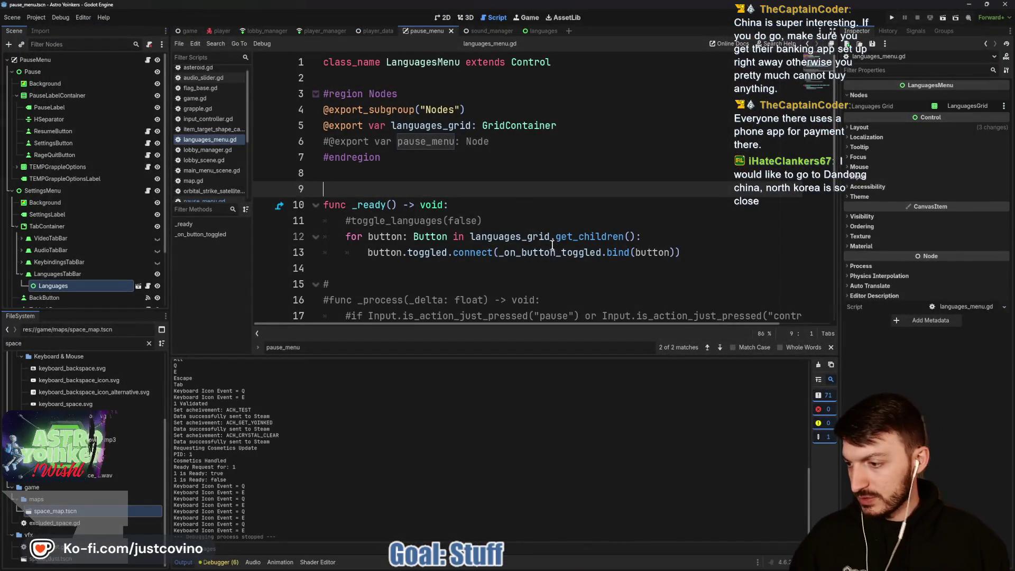
- Save the languages_menu.gd changes in the script editor
click(525, 252)
key(ctrl+s)
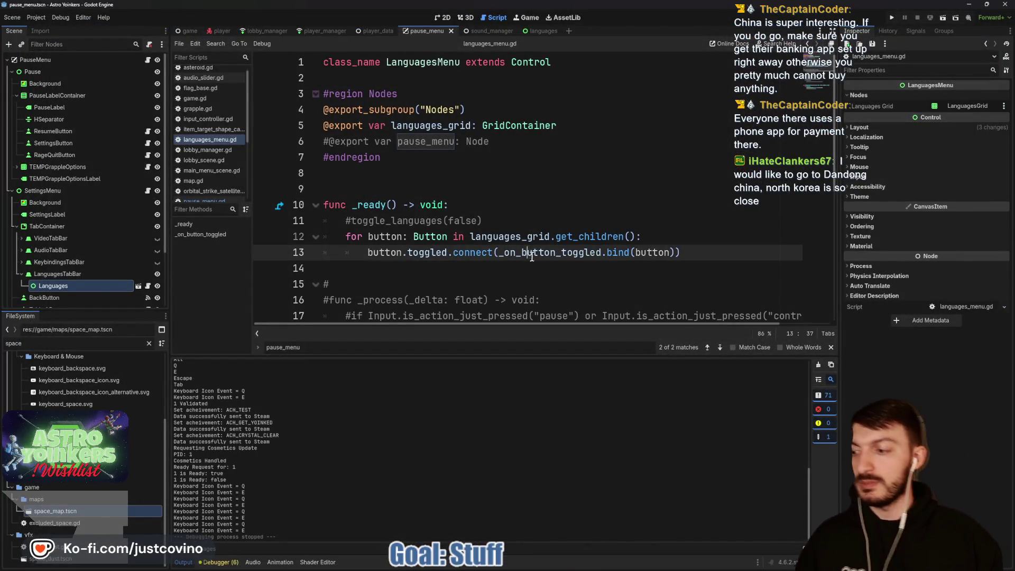
scroll(409, 263, down, 3)
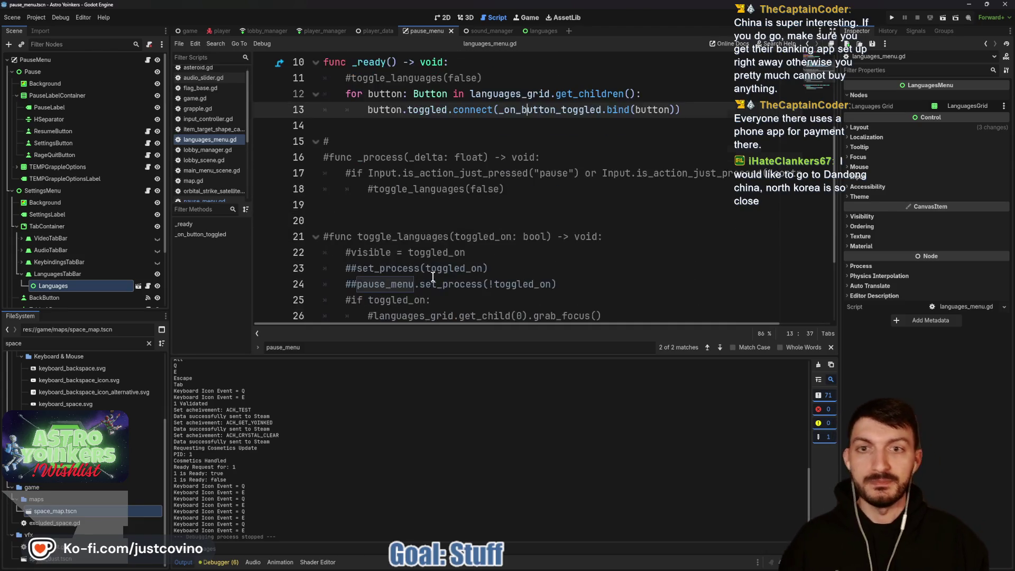
scroll(306, 177, up, 1)
mouse_move(298, 165)
mouse_down()
mouse_move(443, 460)
mouse_move(465, 494)
mouse_move(486, 496)
mouse_up()
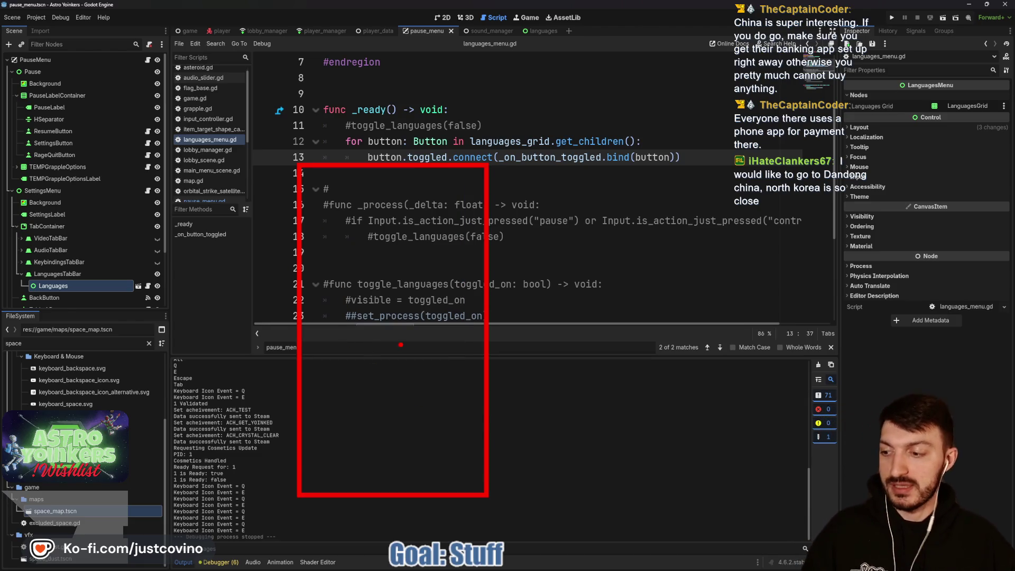
key(Escape)
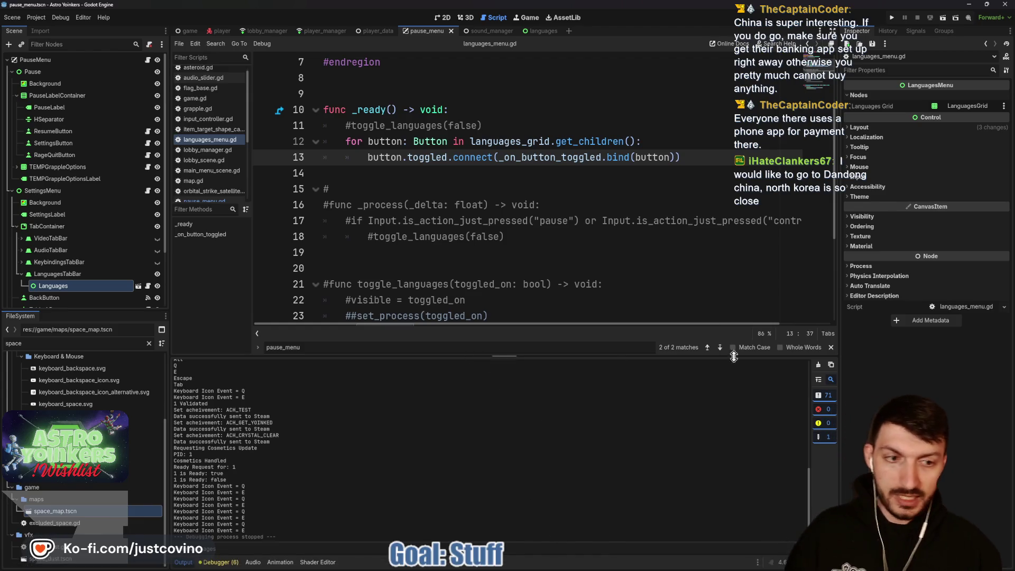
- Close the pause_menu search results and bring up the repository's pending changes in GitHub Desktop
click(830, 347)
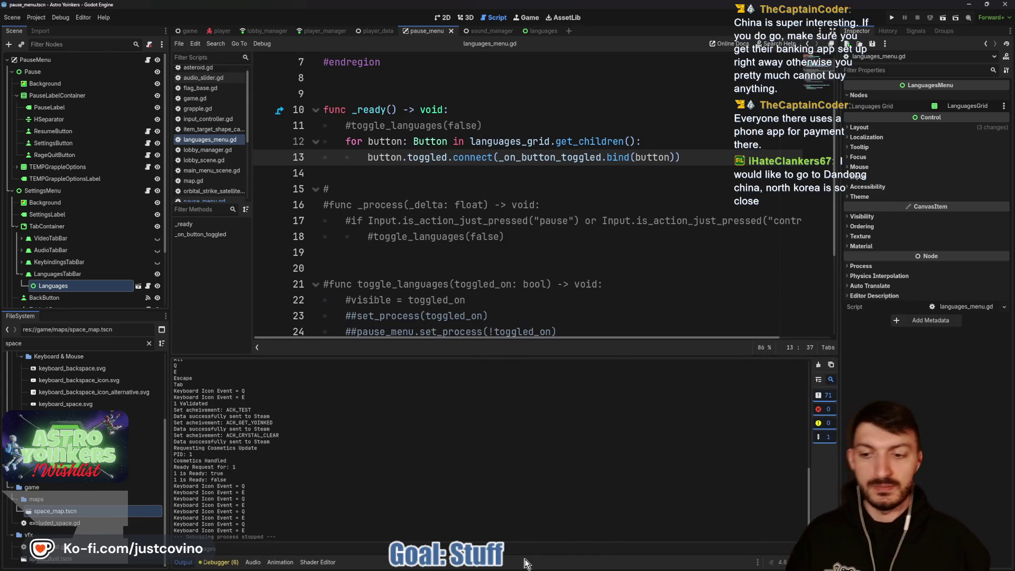
mouse_move(599, 564)
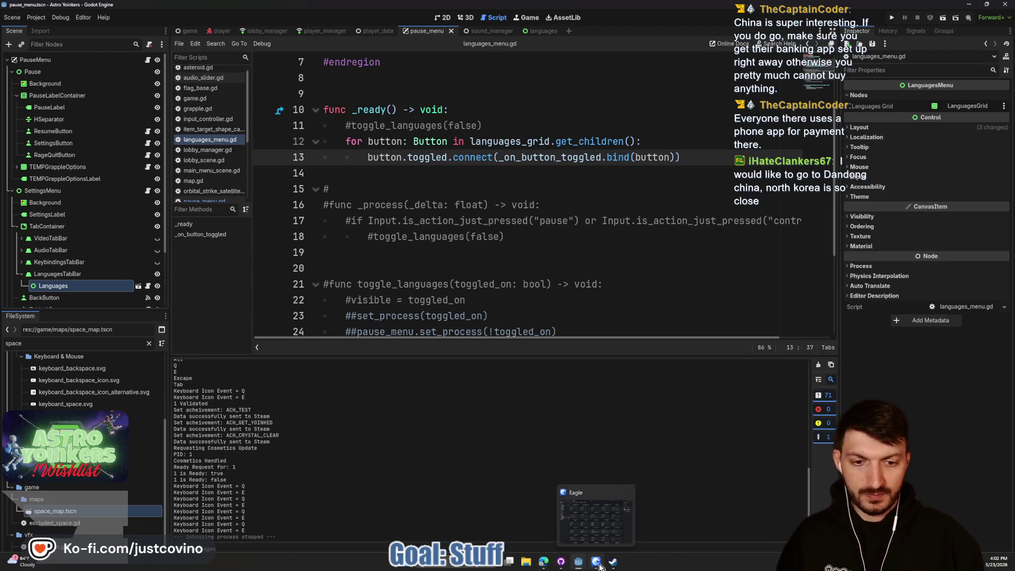
click(561, 562)
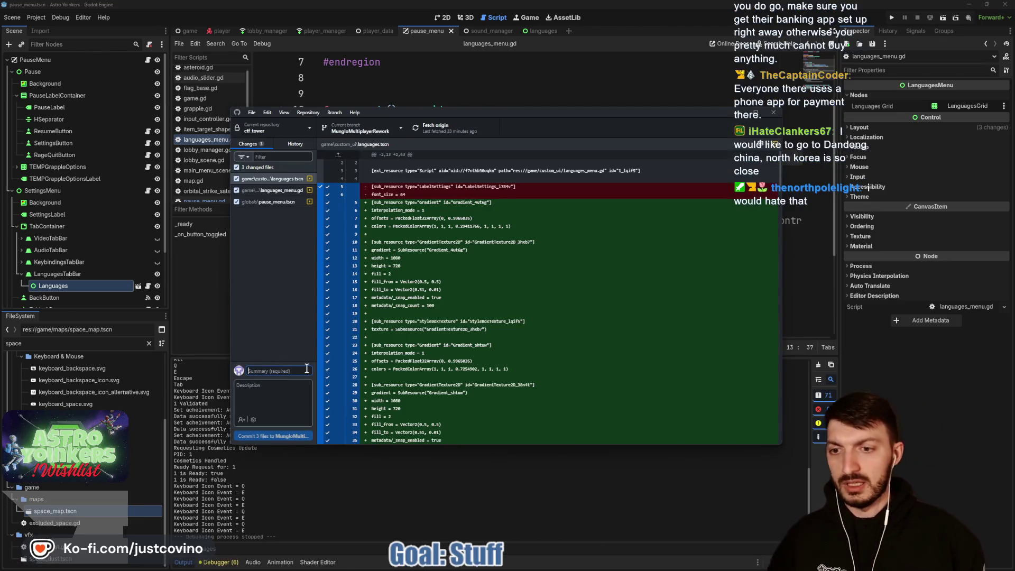
- Commit the three changed files as 'languages added', push to origin, and return to Godot
text(languages added)
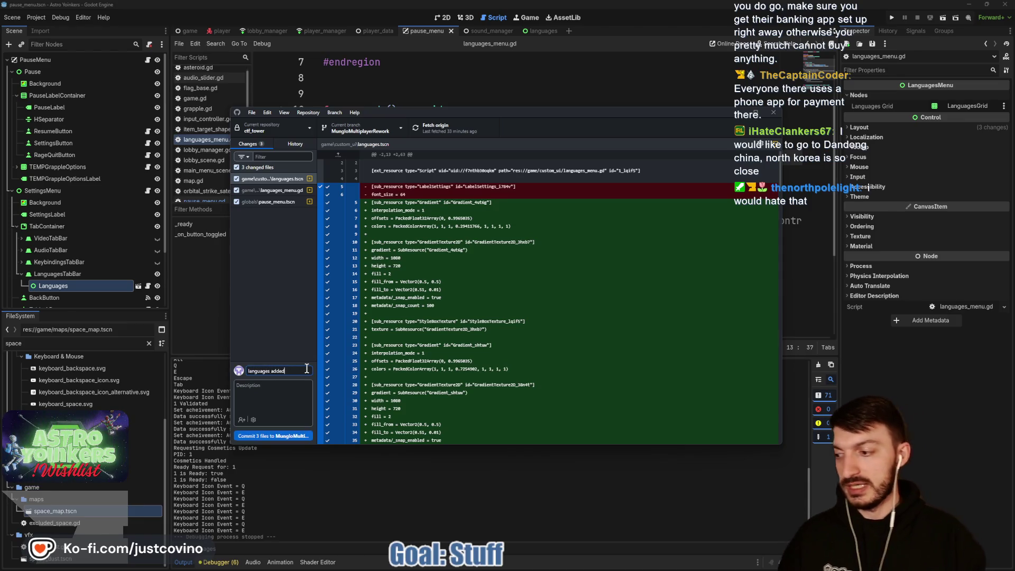
click(289, 437)
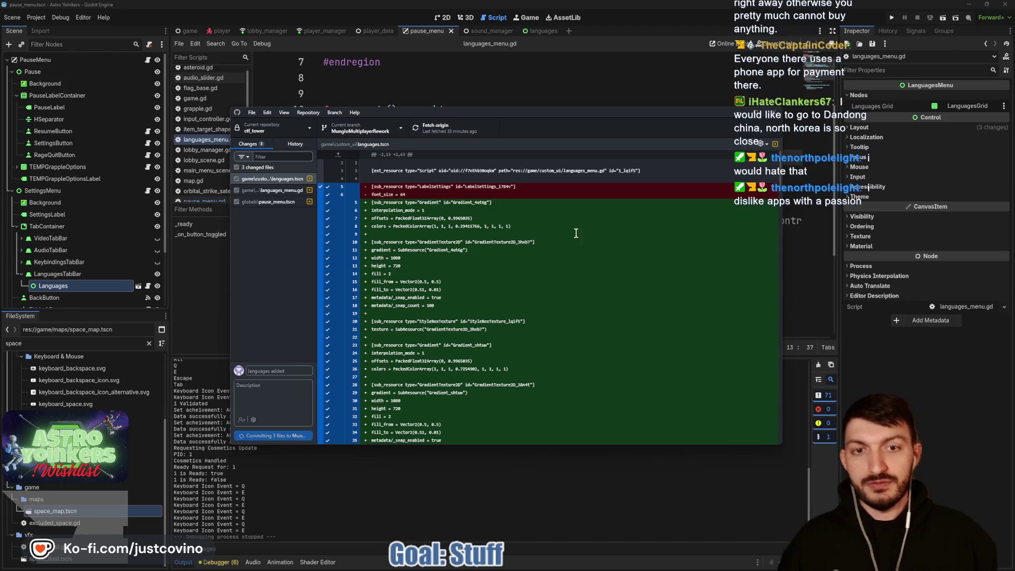
click(634, 220)
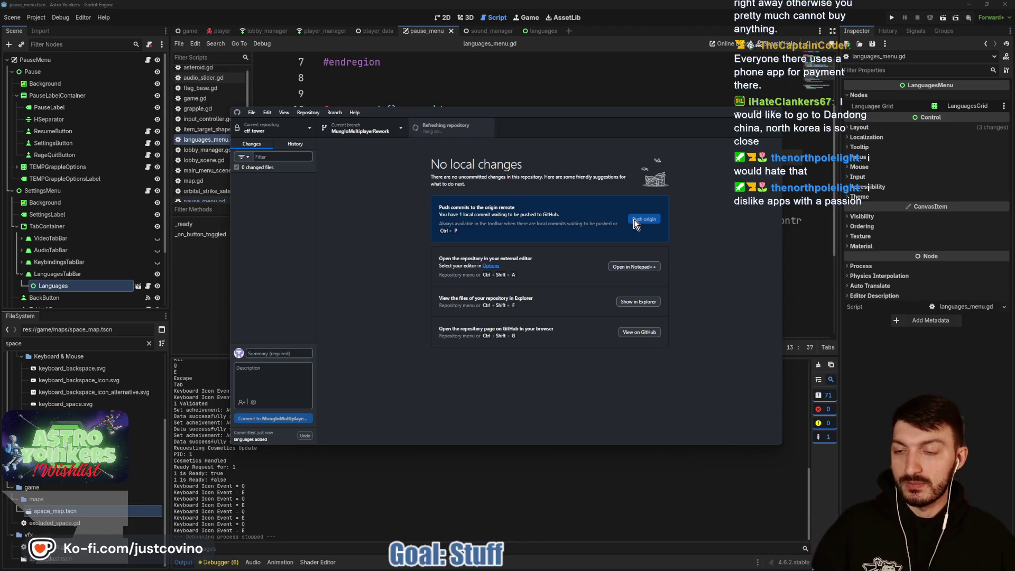
click(436, 84)
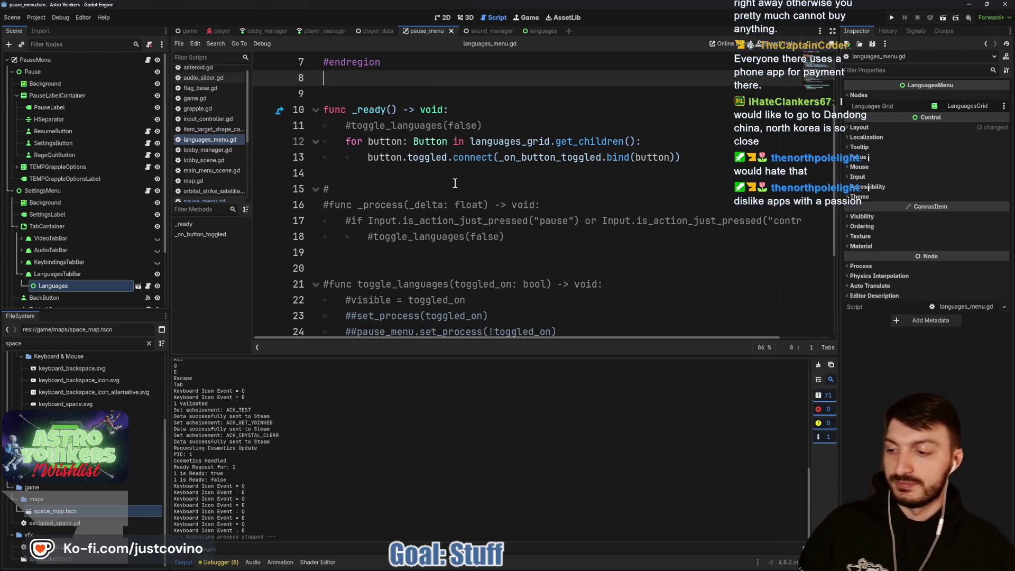
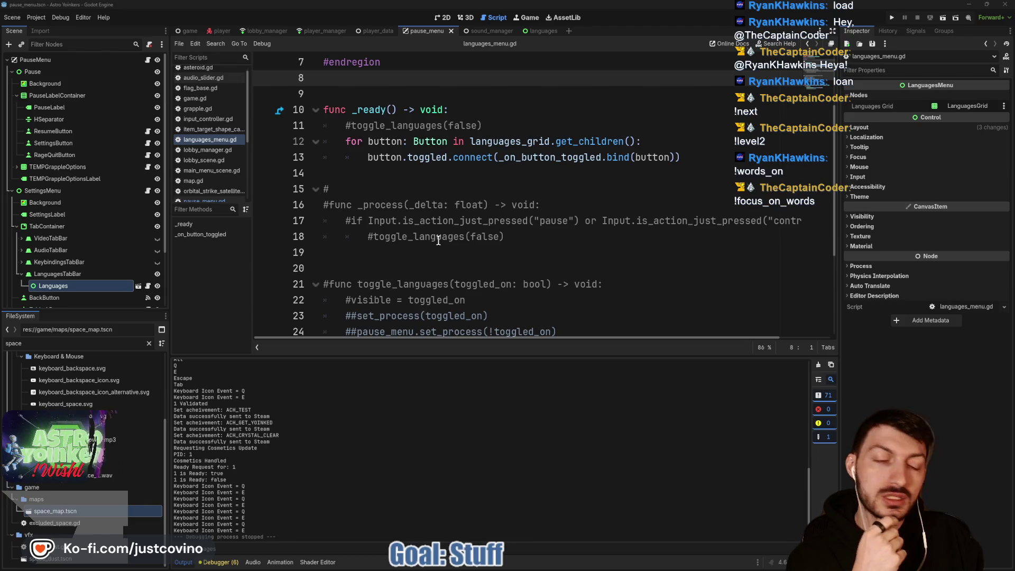
- From languages_menu.gd, open languages.tscn with its ten language buttons, English to Arabic
click(409, 261)
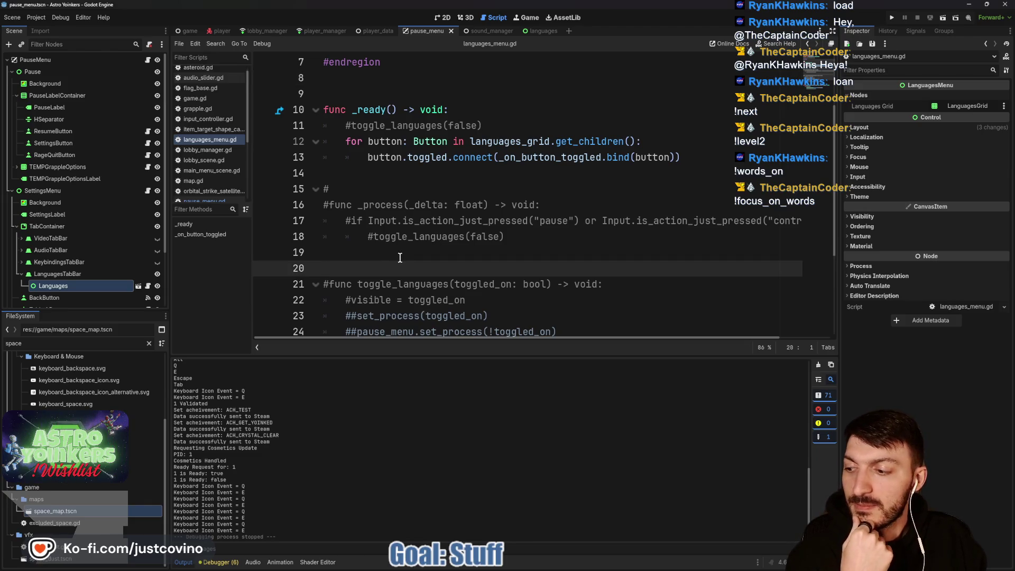
scroll(400, 258, down, 1)
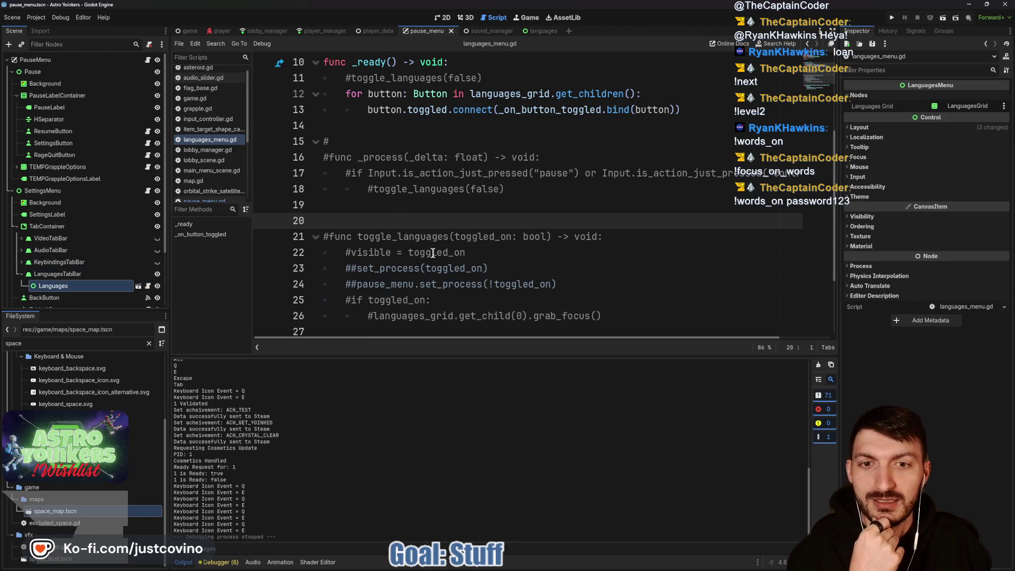
click(137, 289)
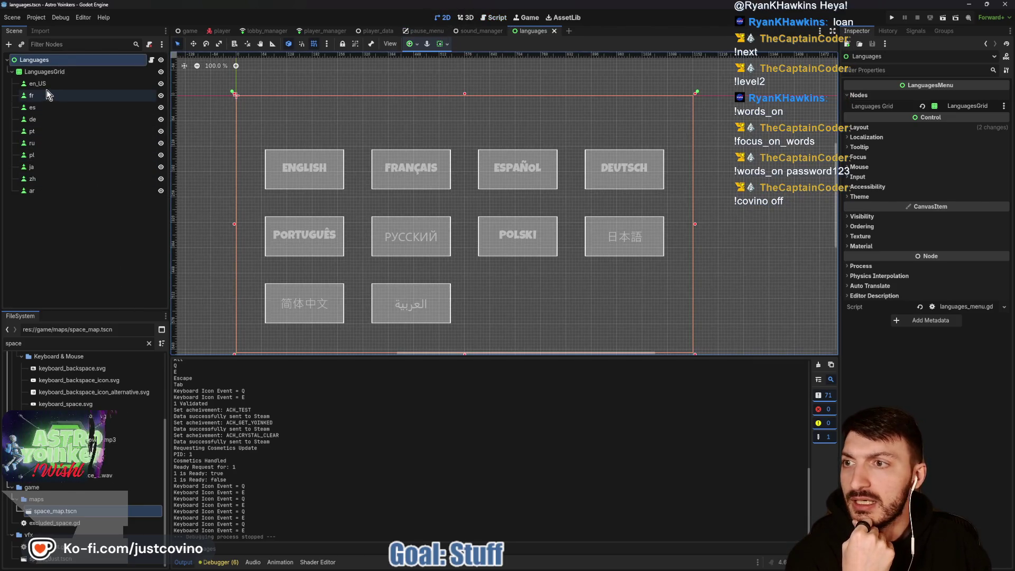
- Give the buttons en_US through ar a Font Color theme override of ffffff
click(45, 85)
shift+click(49, 189)
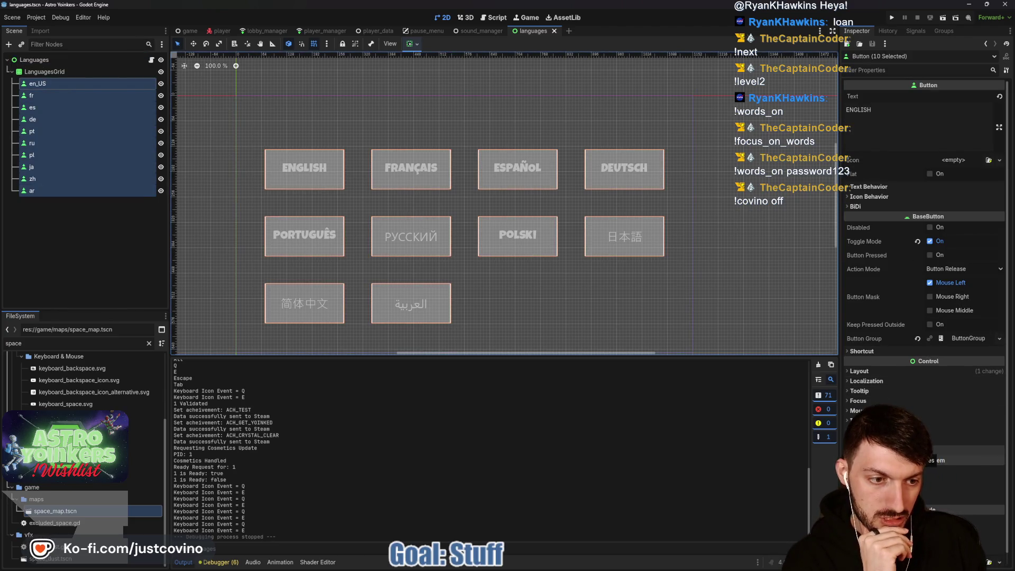
scroll(866, 381, down, 3)
click(873, 378)
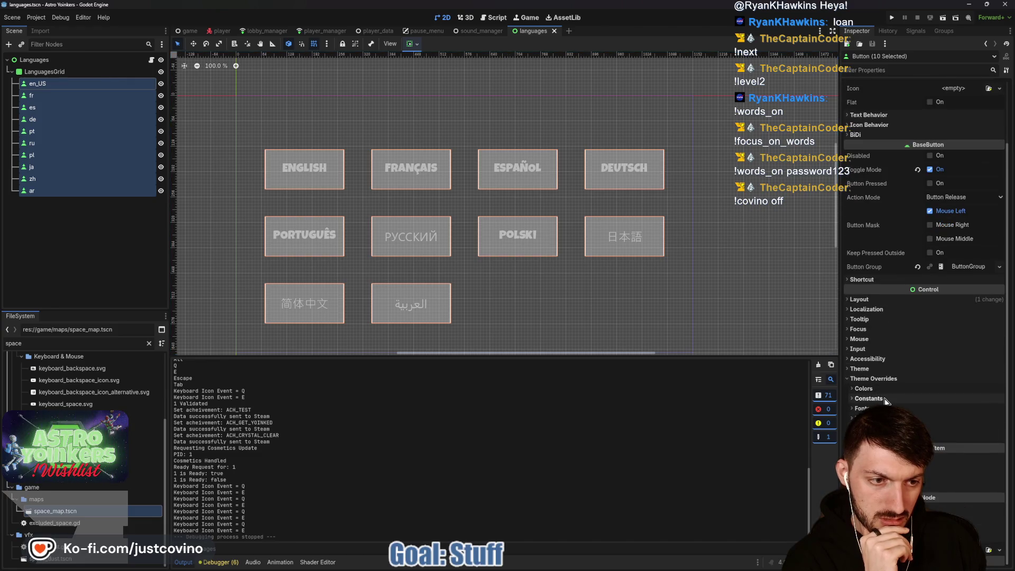
click(863, 388)
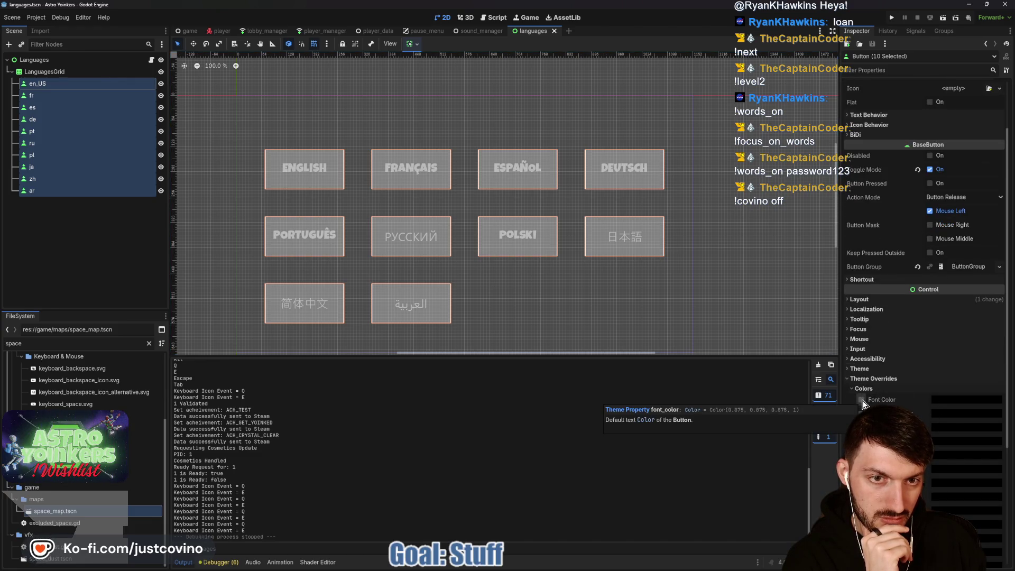
click(861, 400)
click(949, 400)
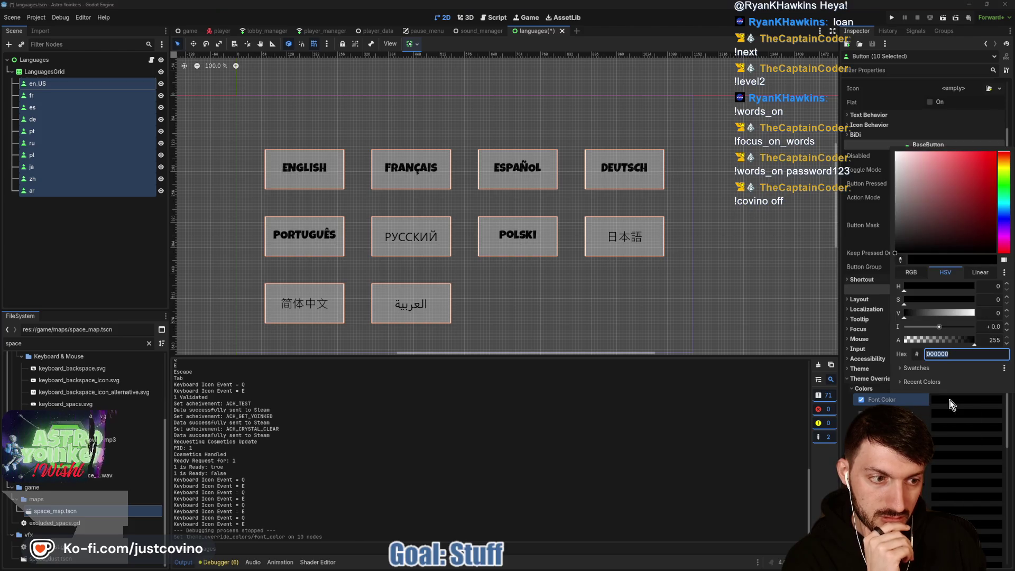
text(ffffff)
key(Return)
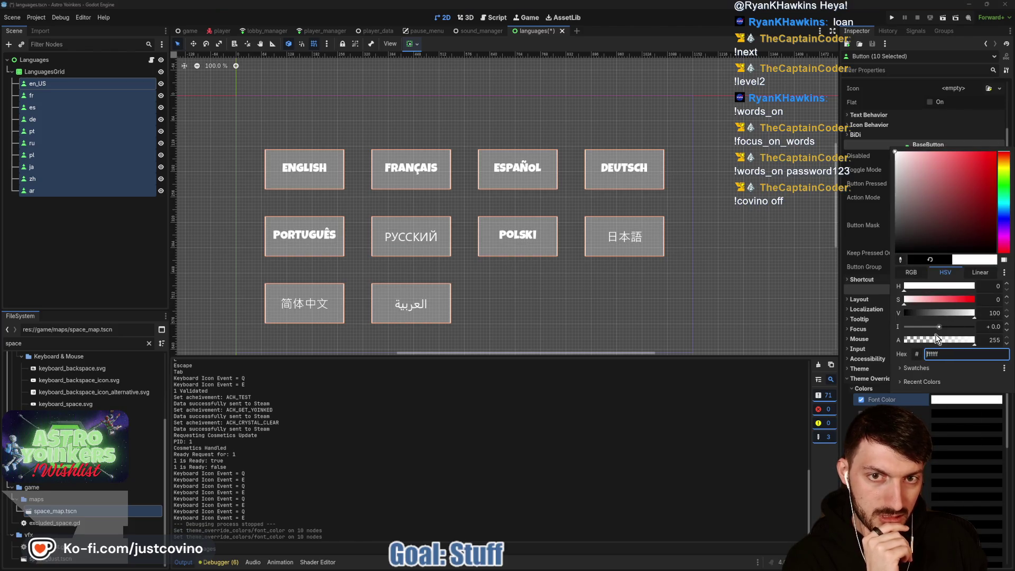
click(96, 285)
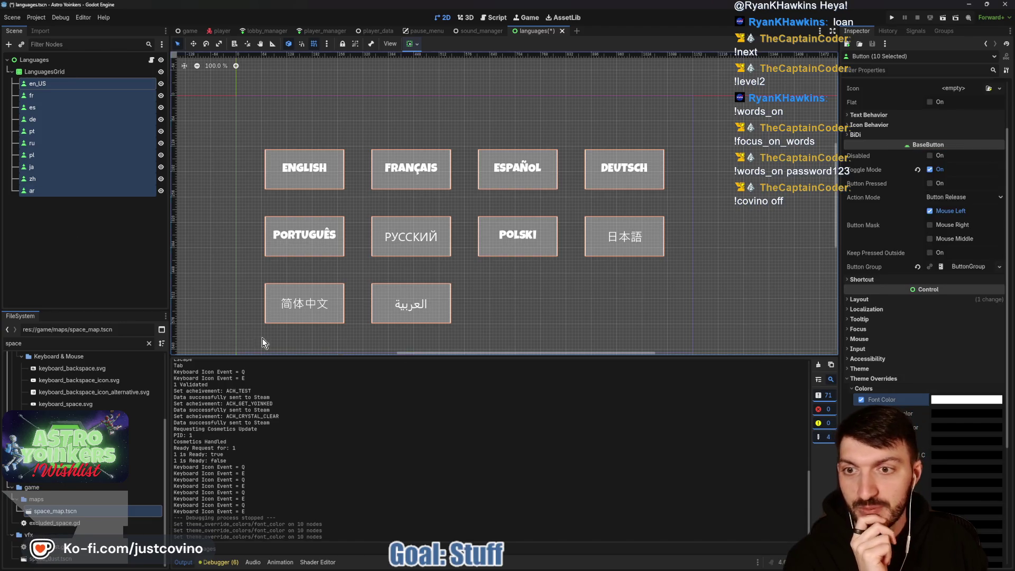
- Deselect the buttons and save the Languages scene
click(135, 252)
key(ctrl+s)
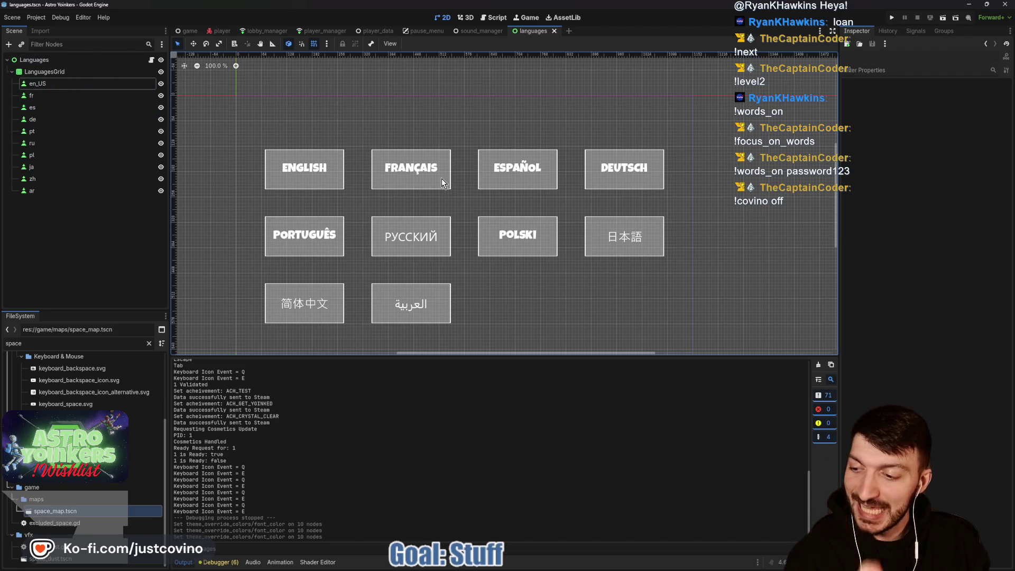
scroll(442, 179, down, 2)
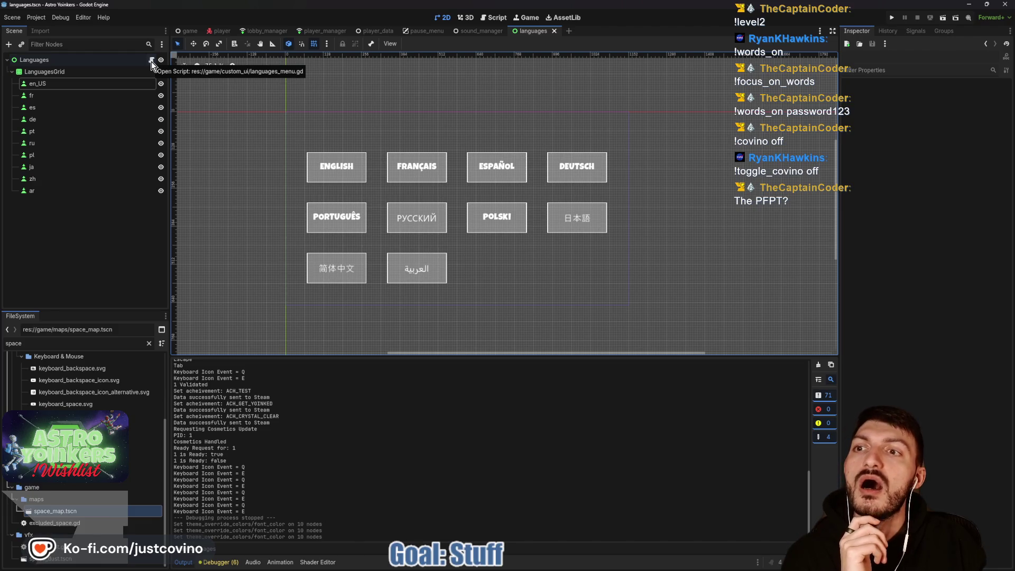
- In pause_menu, show the VideoTabBar content, collapse LabelSettings, then switch to the localization spreadsheet
click(481, 32)
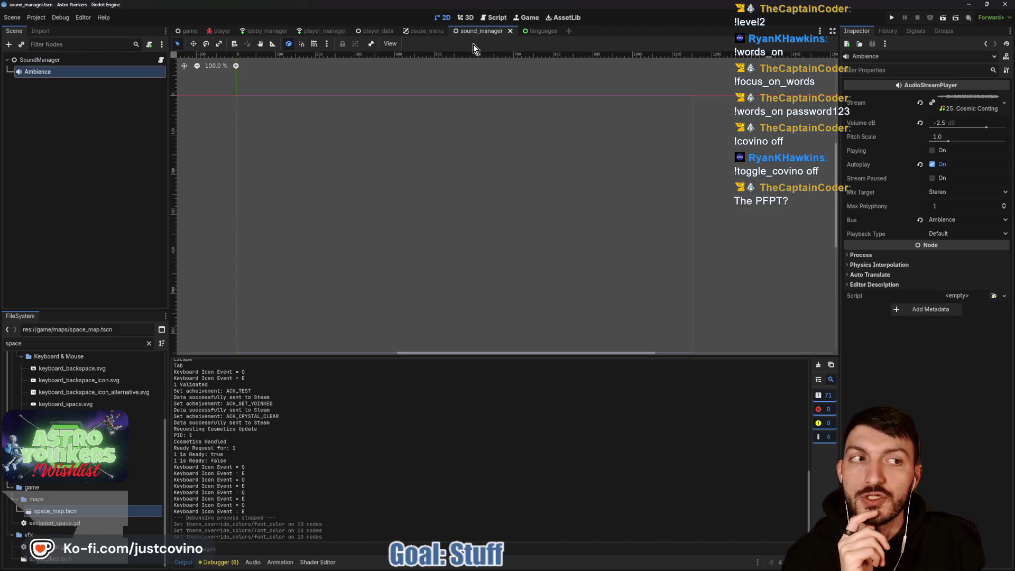
click(422, 31)
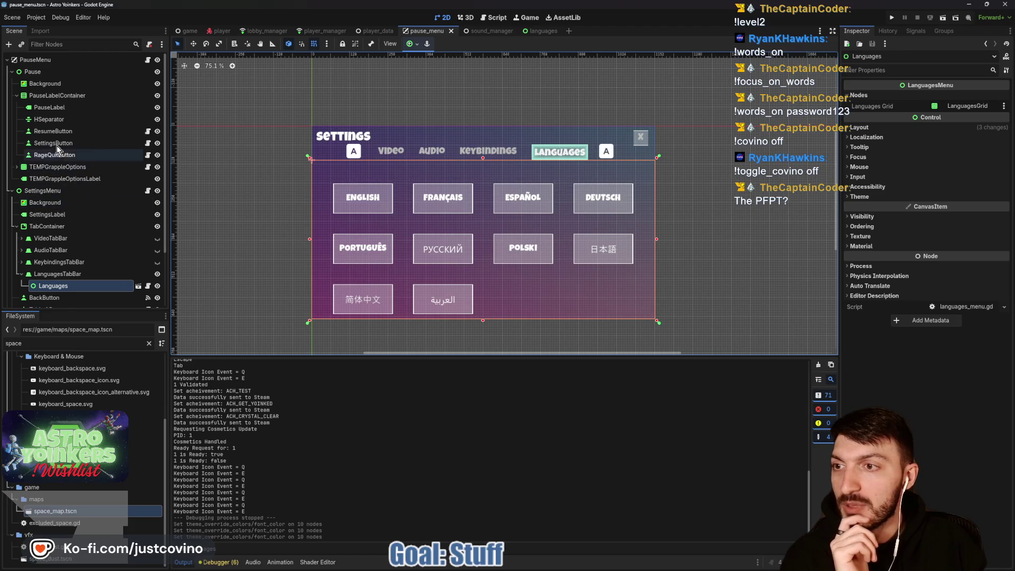
click(49, 132)
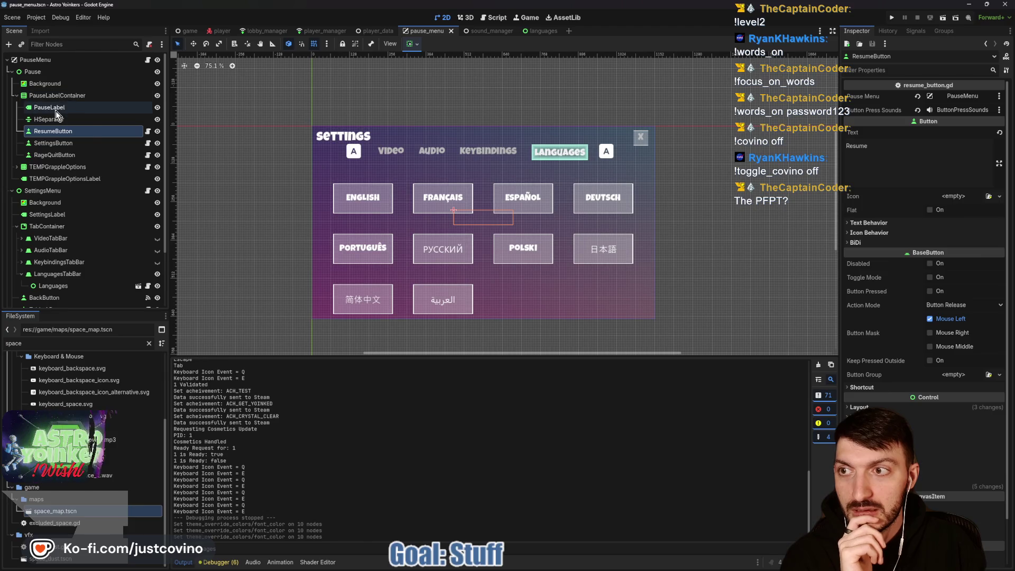
click(56, 111)
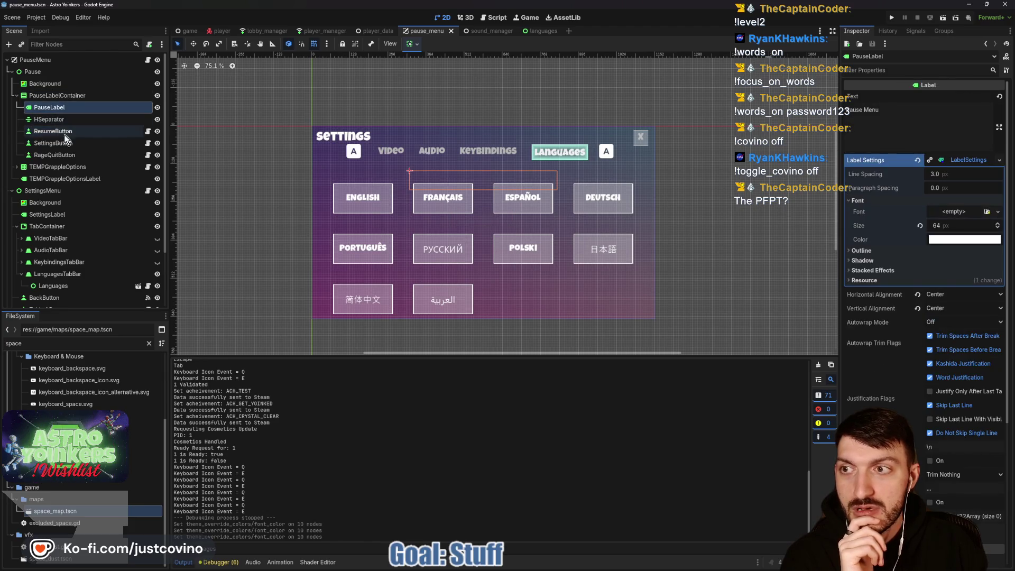
click(157, 239)
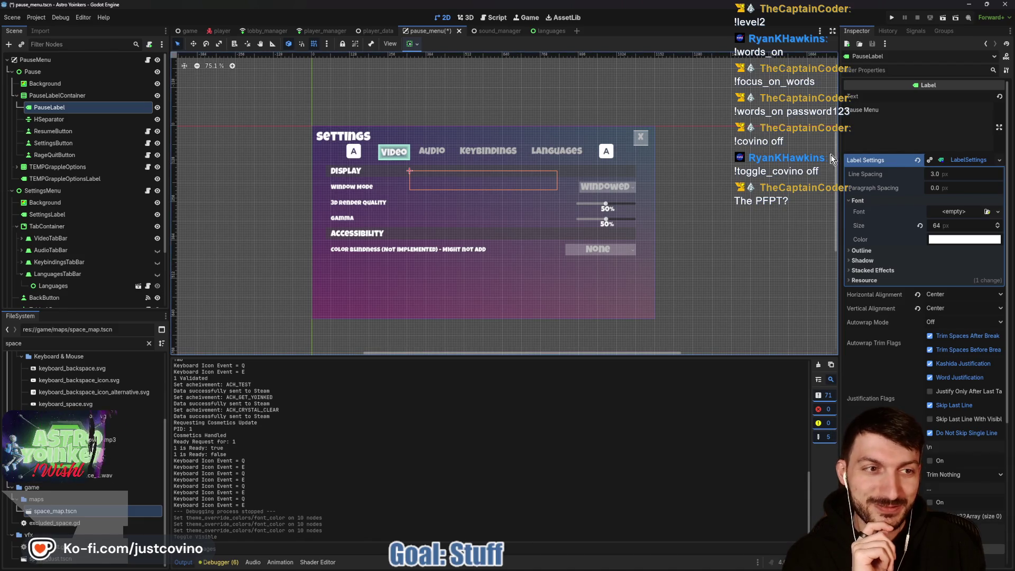
click(956, 162)
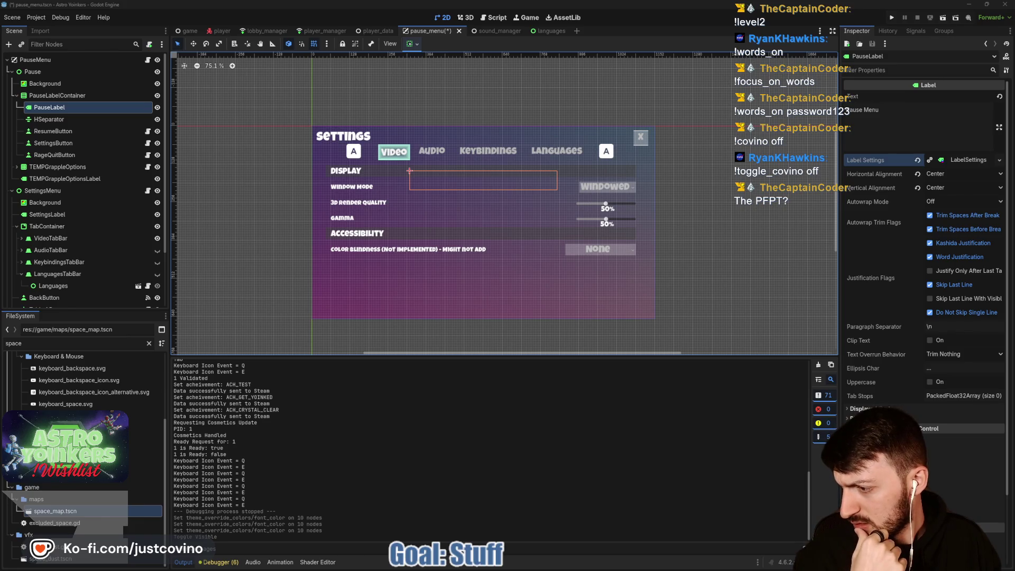
key(alt+Tab)
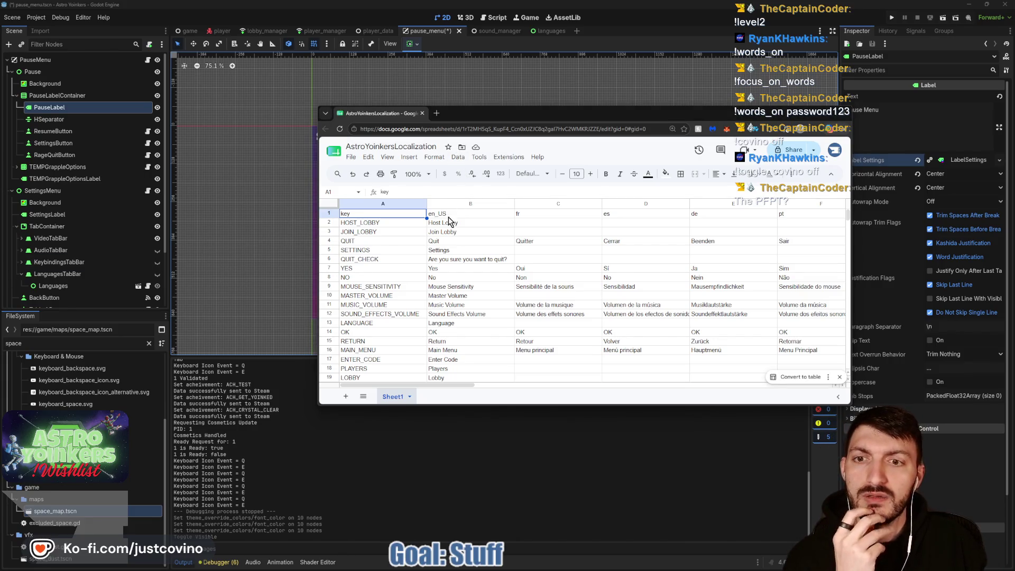
- Move the AstroYoinkersLocalization browser window up-left and enlarge it to show more rows
mouse_move(528, 113)
mouse_down()
mouse_move(475, 113)
mouse_move(438, 70)
mouse_up()
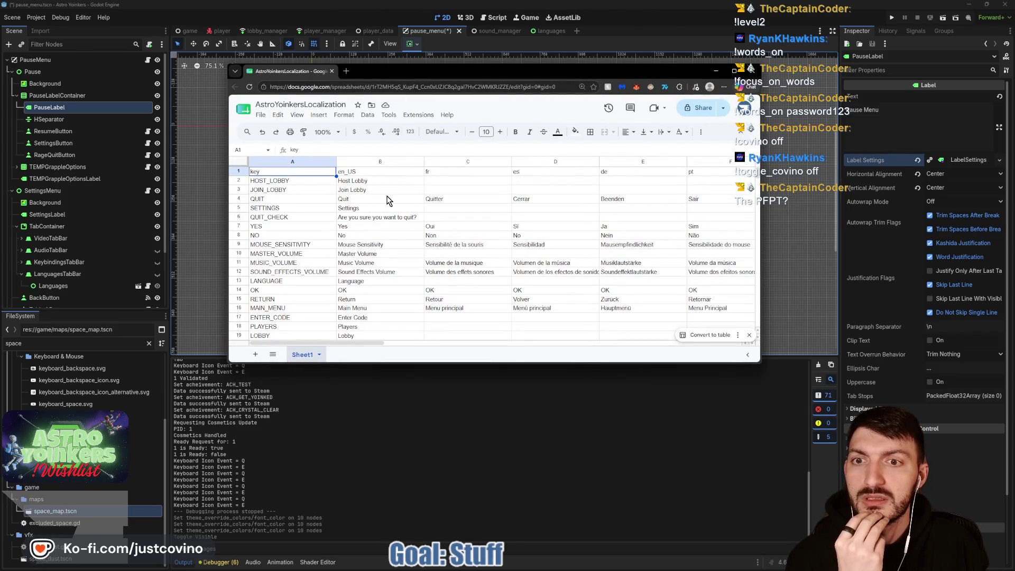
scroll(389, 199, down, 2)
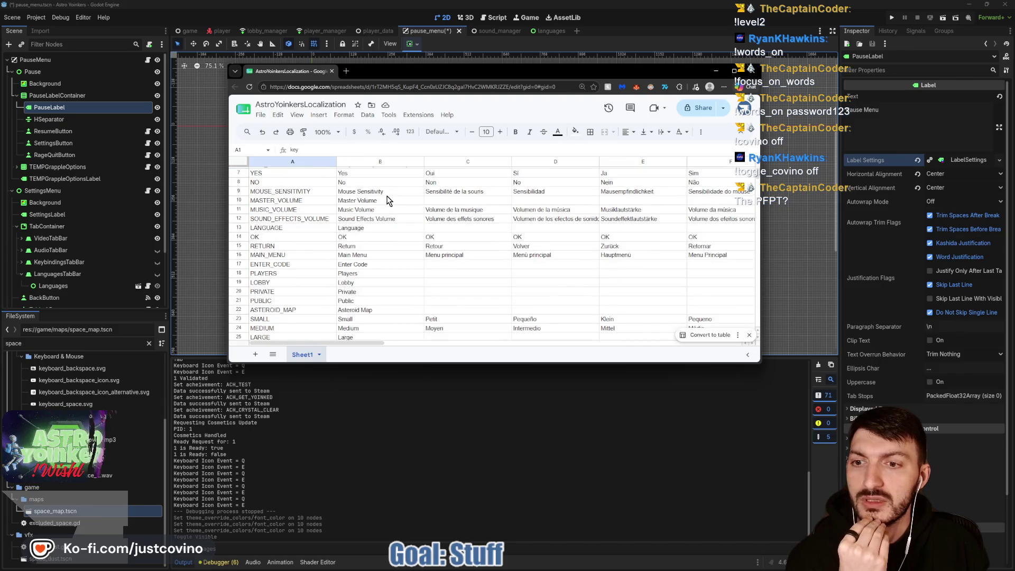
scroll(302, 245, up, 2)
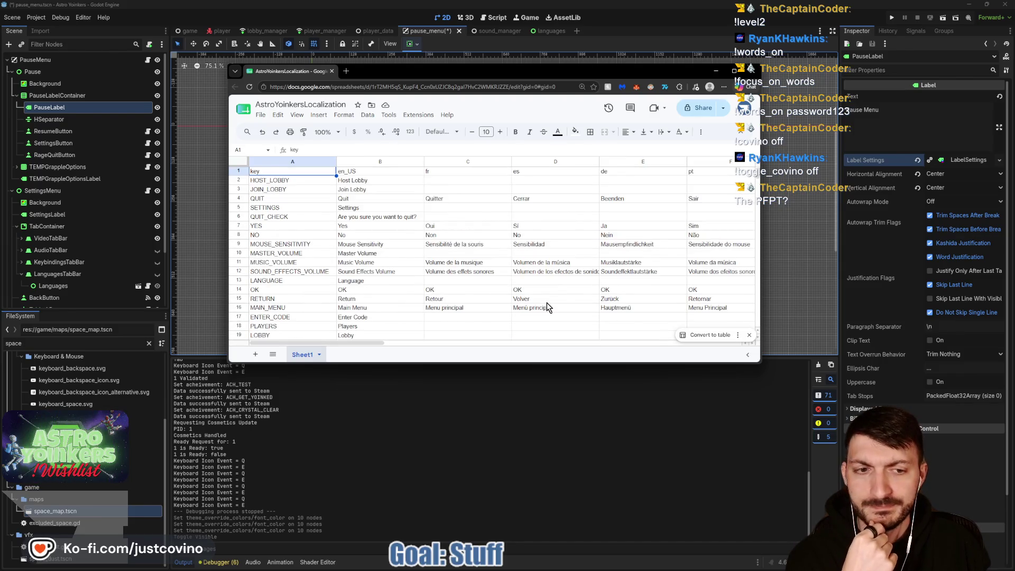
drag(758, 364, 830, 511)
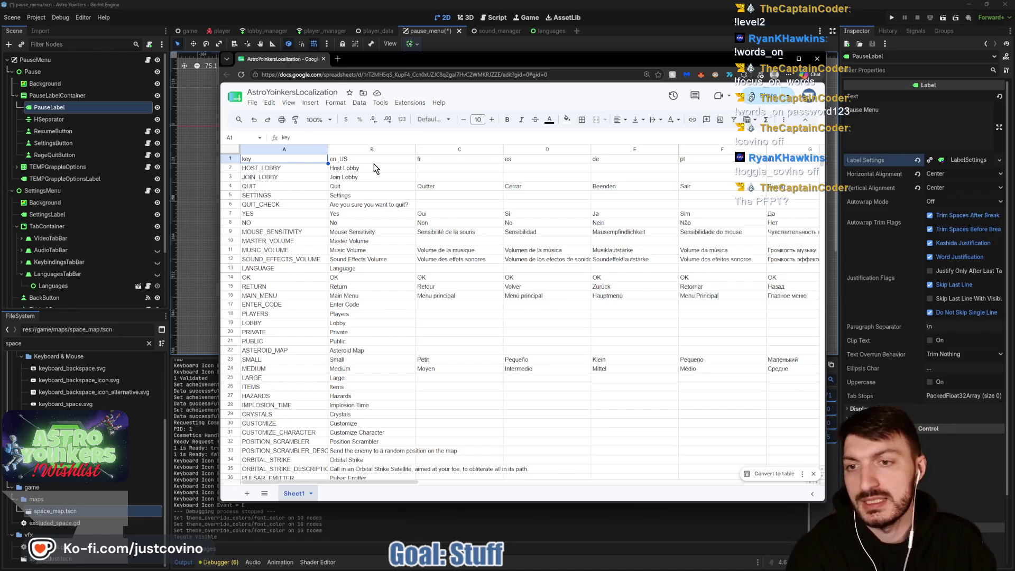
- Scroll through the translation rows down to PING_WHEEL and back up
scroll(266, 240, down, 3)
scroll(330, 293, down, 14)
scroll(332, 293, down, 10)
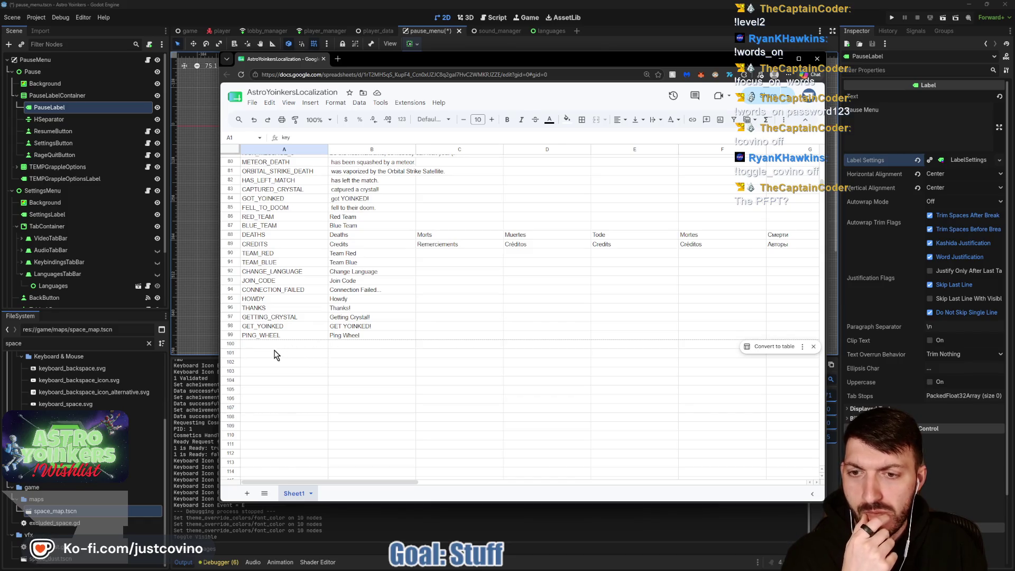
scroll(271, 351, up, 11)
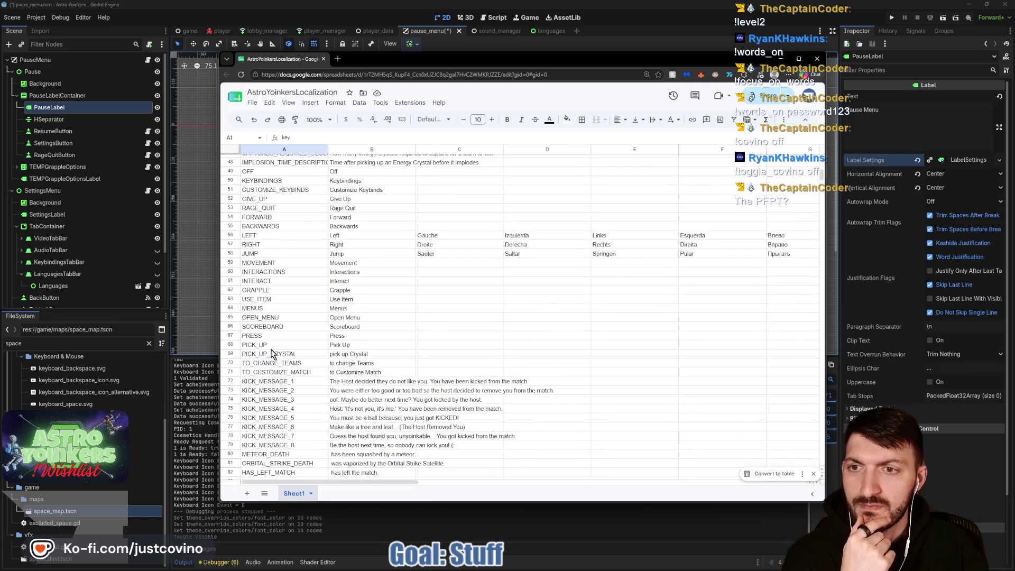
scroll(270, 353, up, 12)
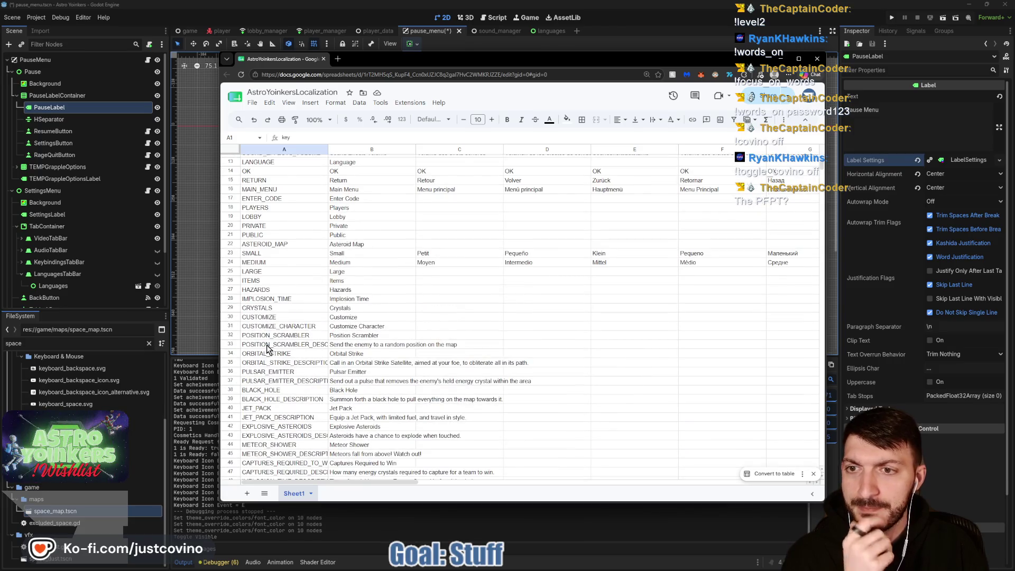